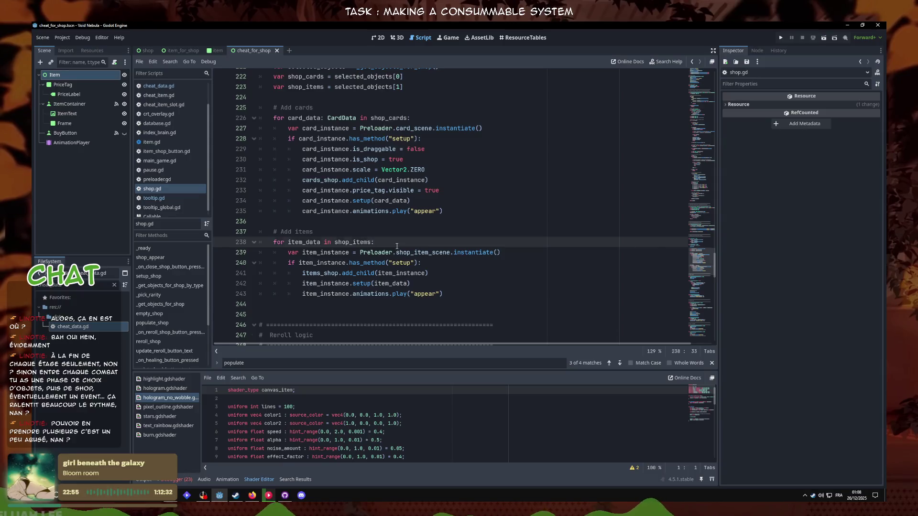
Step: Add 'if item_data == ItemData:' on line 239 and indent the item instancing and setup lines beneath it
text(if)
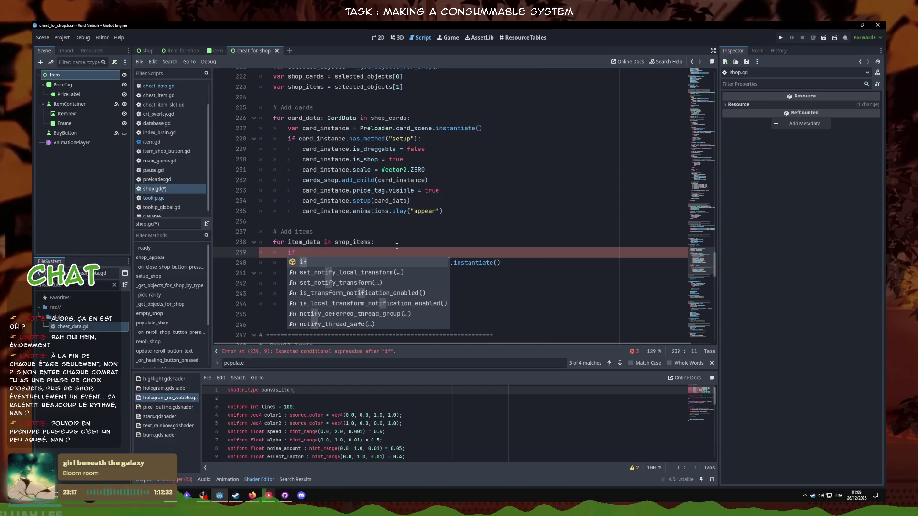
text(item_data)
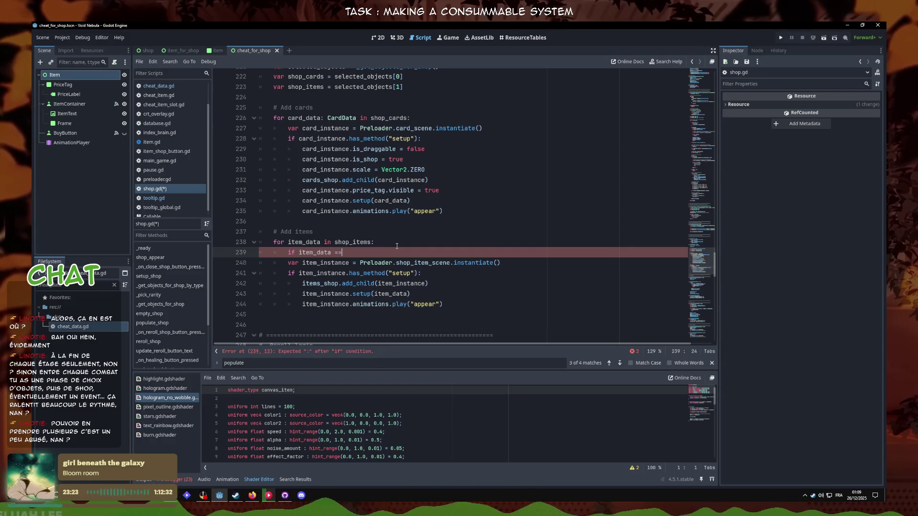
text( == It)
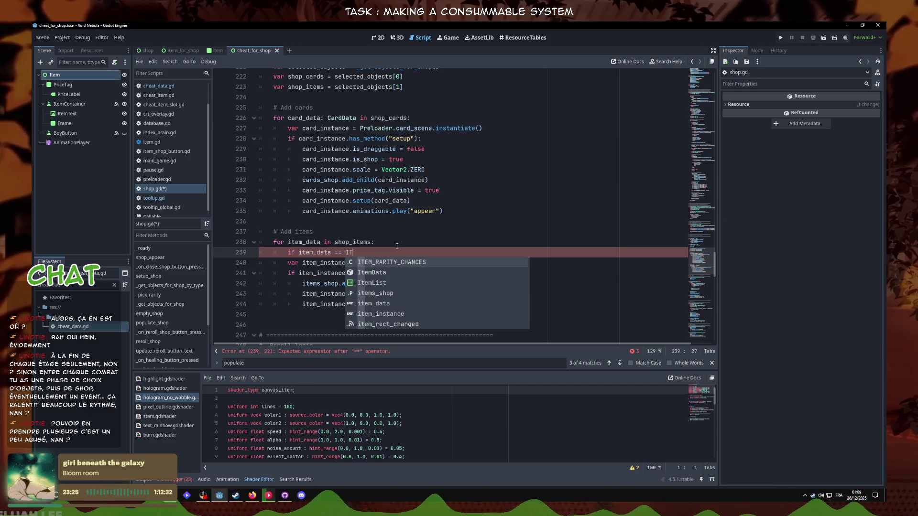
key(Return)
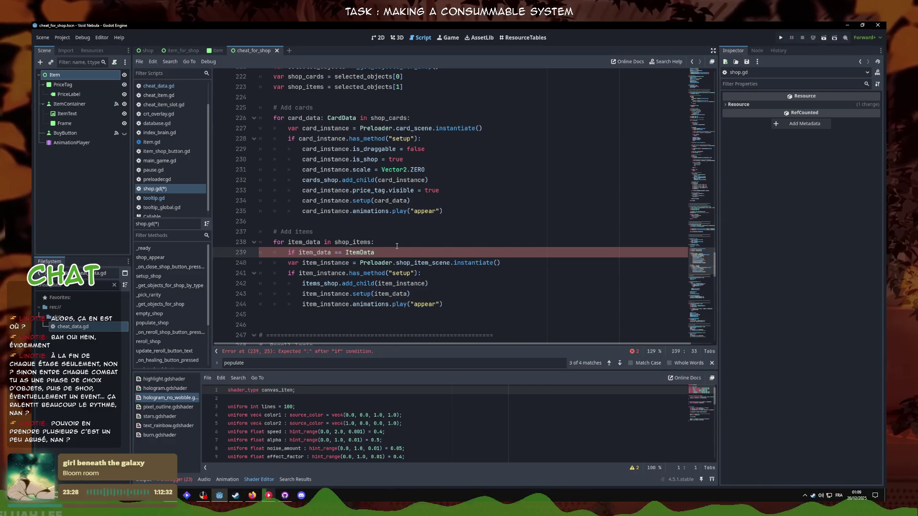
drag(451, 304, 261, 263)
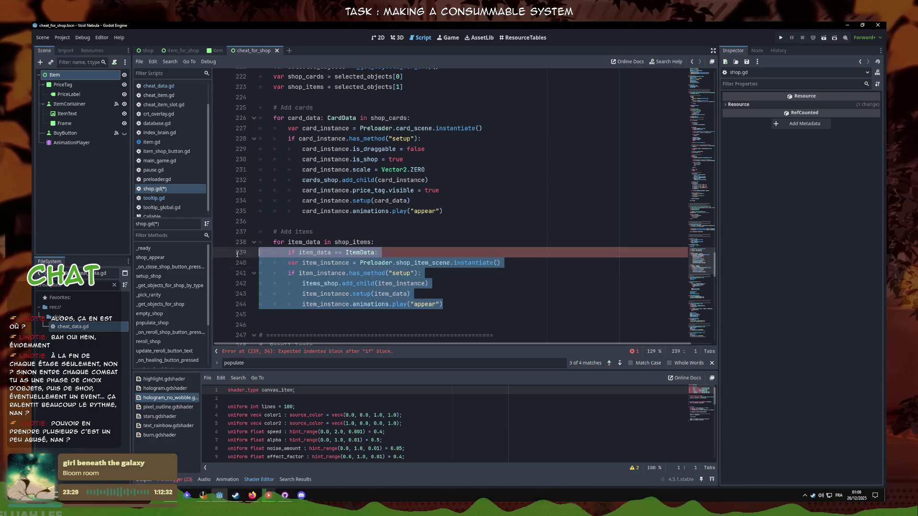
key(Tab)
click(498, 306)
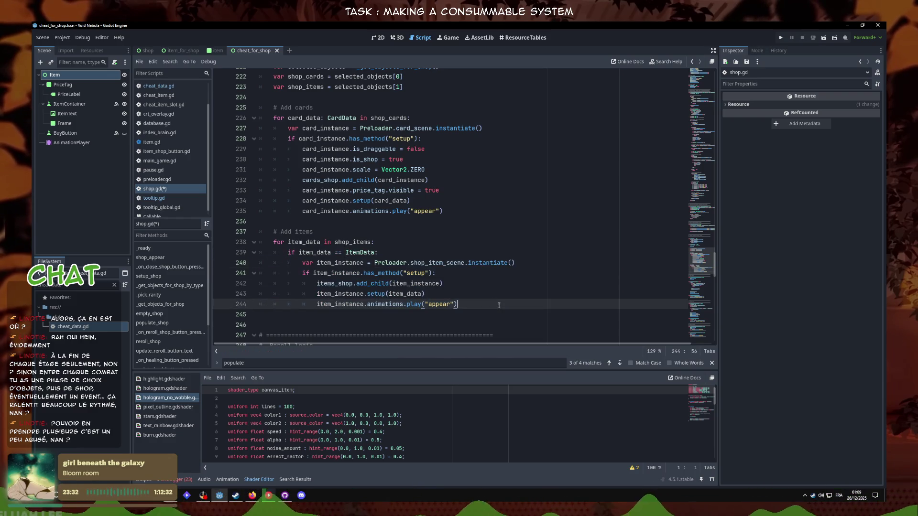
Step: Start an elif item_data == CheatData branch below the item block
key(Return)
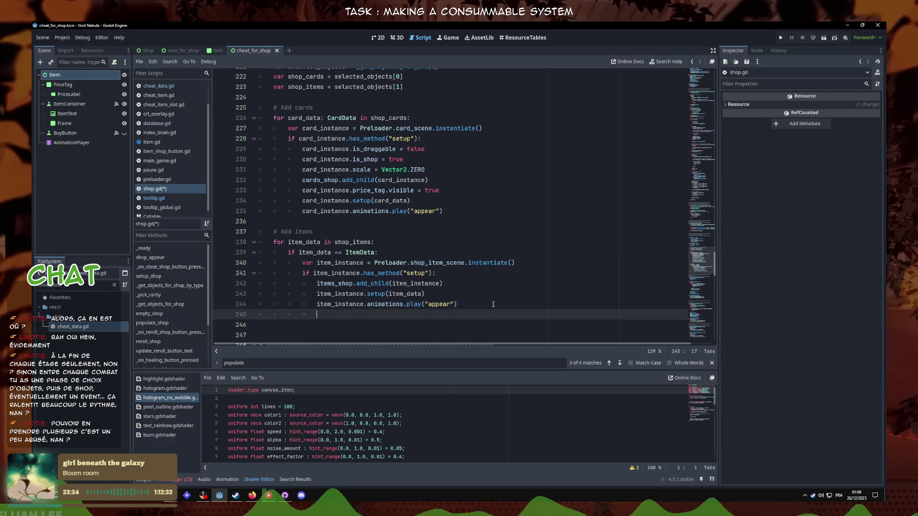
key(BackSpace)
key(BackSpace)
text(if: item)
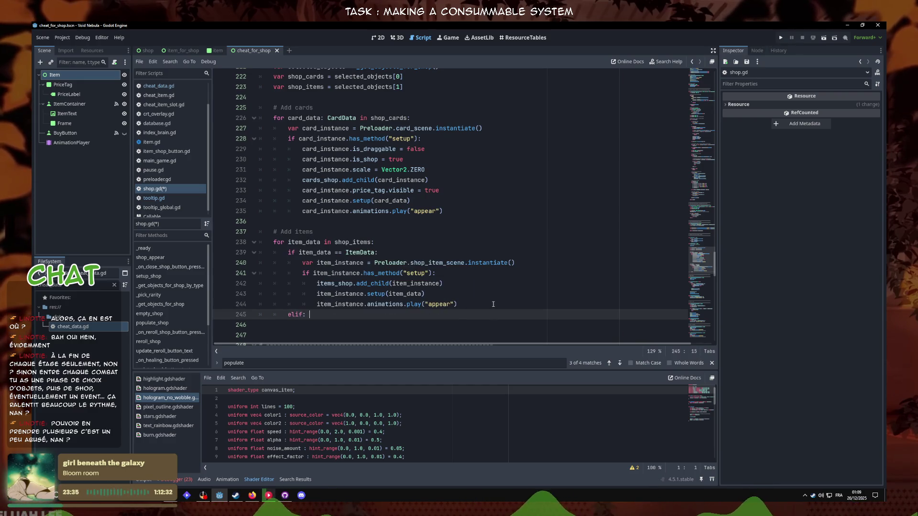
text(_data.)
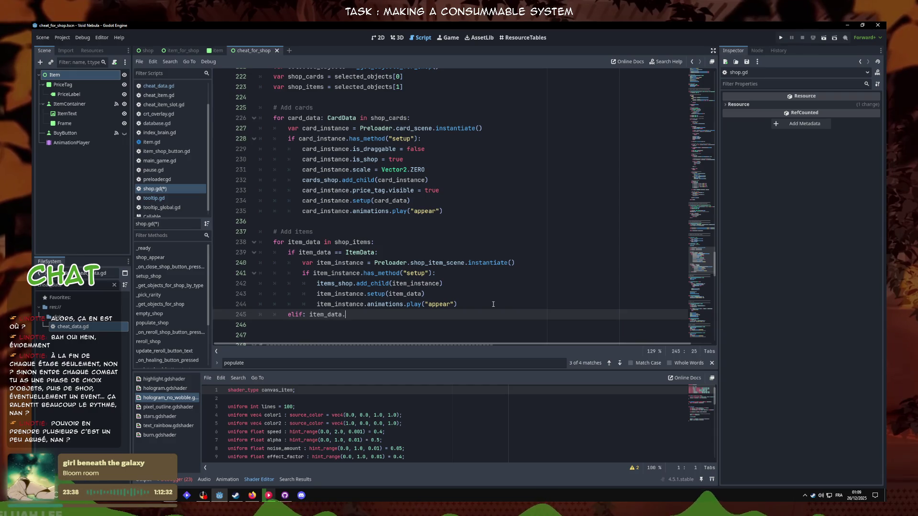
text( == CheatData)
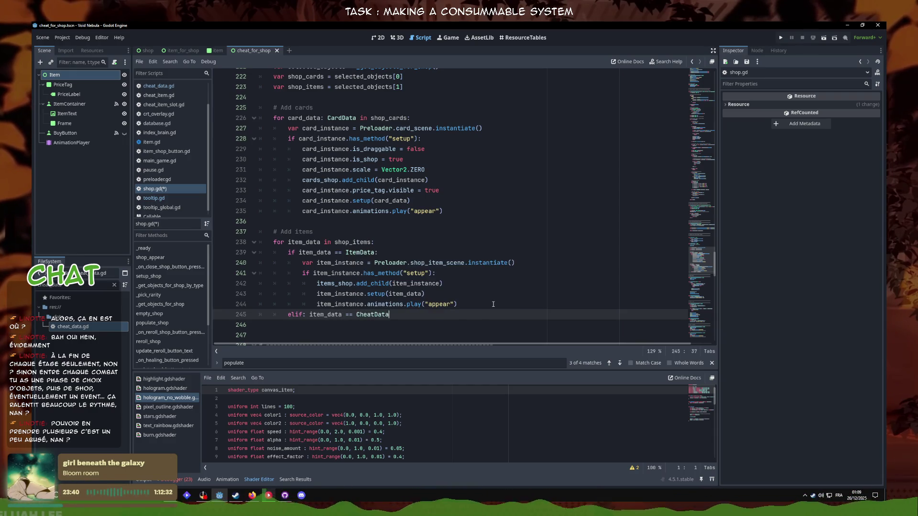
key(Return)
Step: Add 'var item_instance = Preloader.cheat_item_scene.instantiate()' in the cheat branch and remove the stray colon
drag(515, 263, 301, 263)
key(ctrl+c)
click(309, 326)
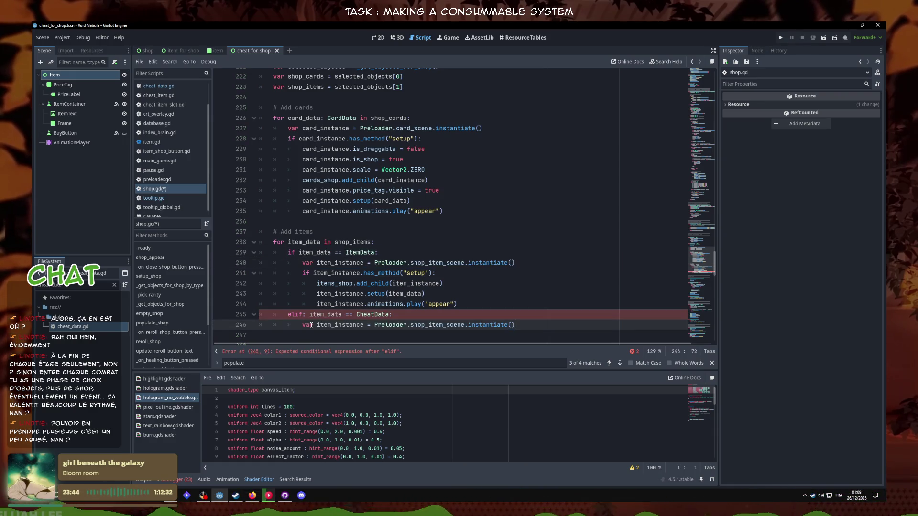
key(ctrl+v)
scroll(457, 292, down, 1)
double_click(463, 293)
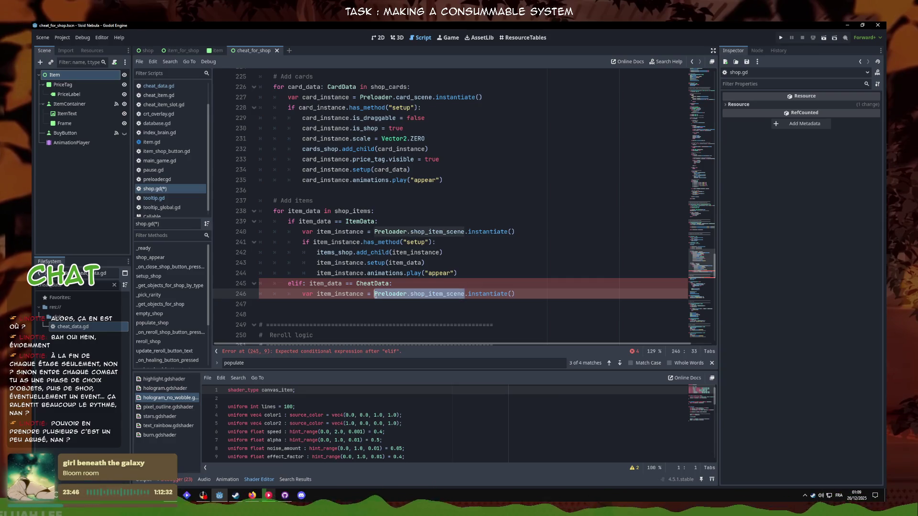
click(305, 283)
key(BackSpace)
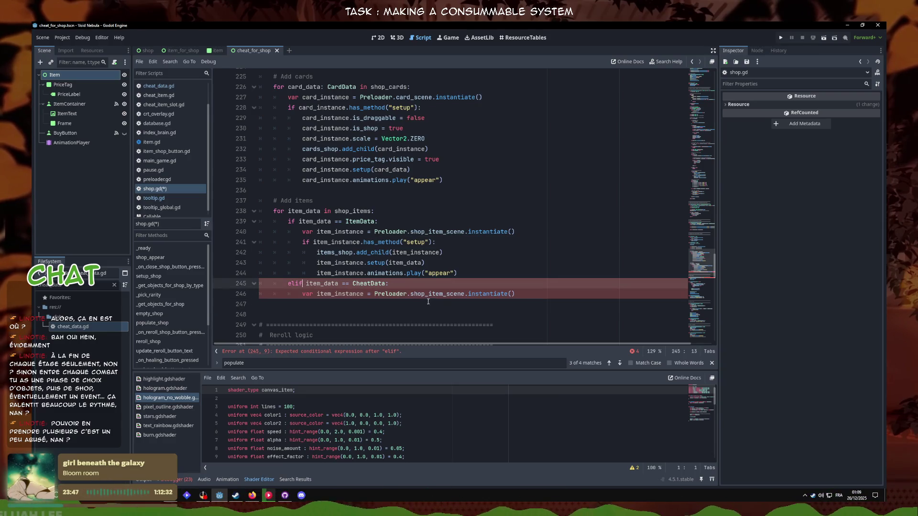
drag(424, 296, 415, 297)
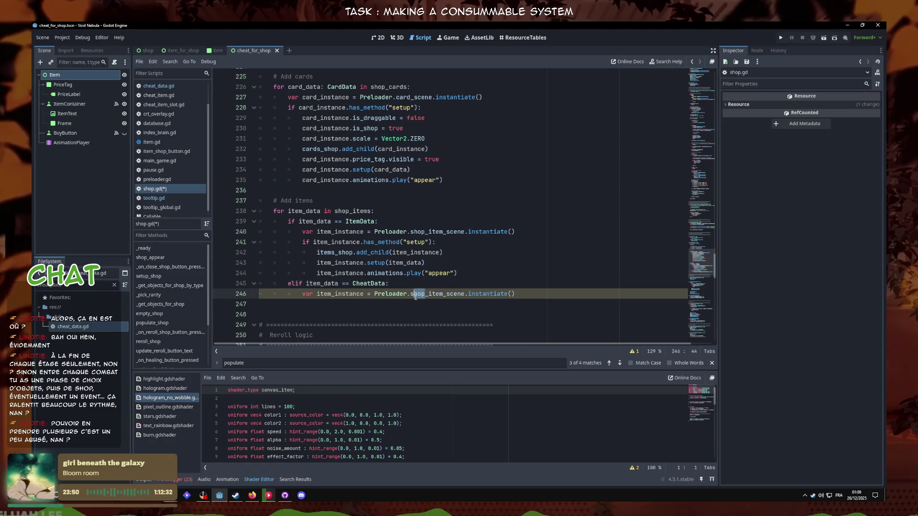
text(cheat)
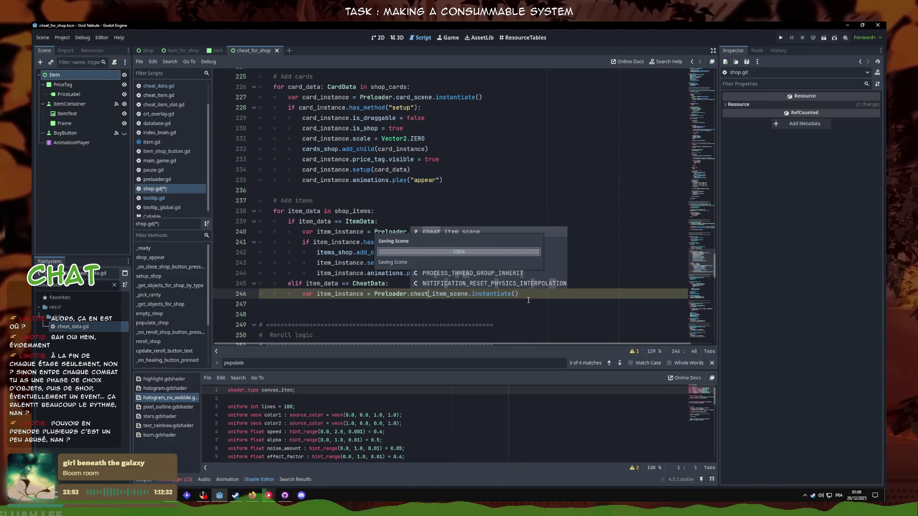
Step: Add items_shop.add_child(item_instance) under the cheat instance line and save shop.gd
click(504, 305)
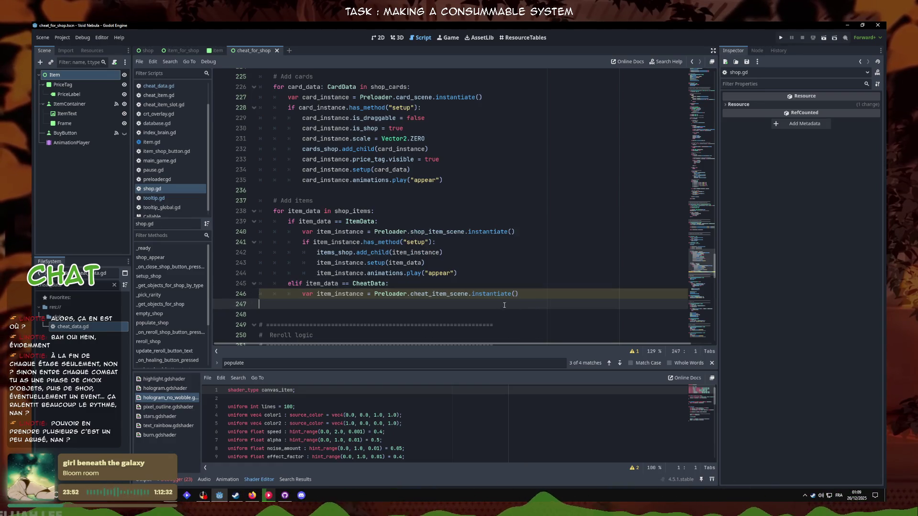
click(443, 252)
click(323, 305)
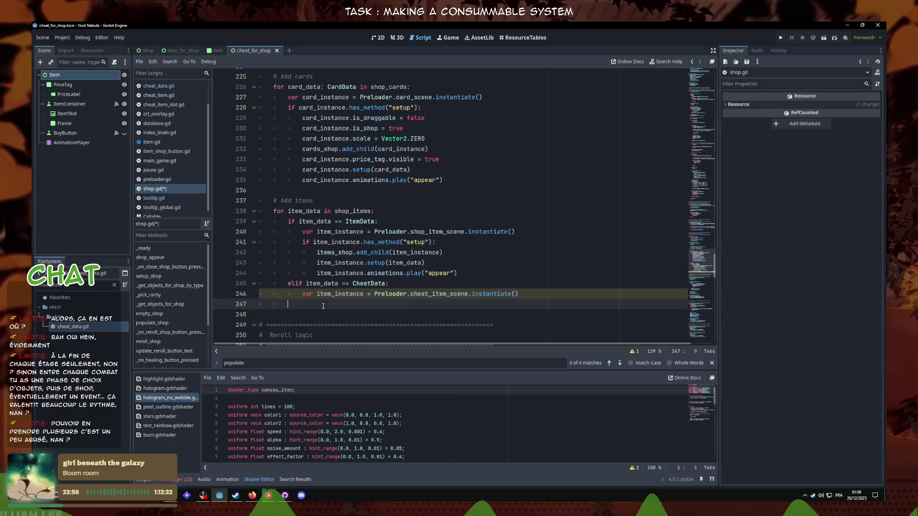
key(ctrl+v)
key(Tab)
key(Tab)
key(ctrl+s)
Step: Outdent the add_child line, review the branch lines, then undo the last edit
click(483, 264)
drag(482, 264, 313, 264)
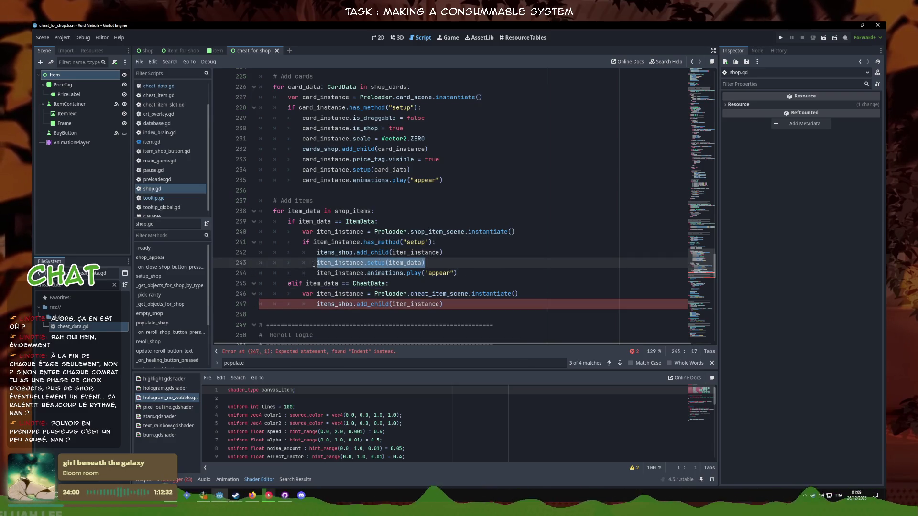
click(326, 306)
key(shift+Tab)
click(321, 315)
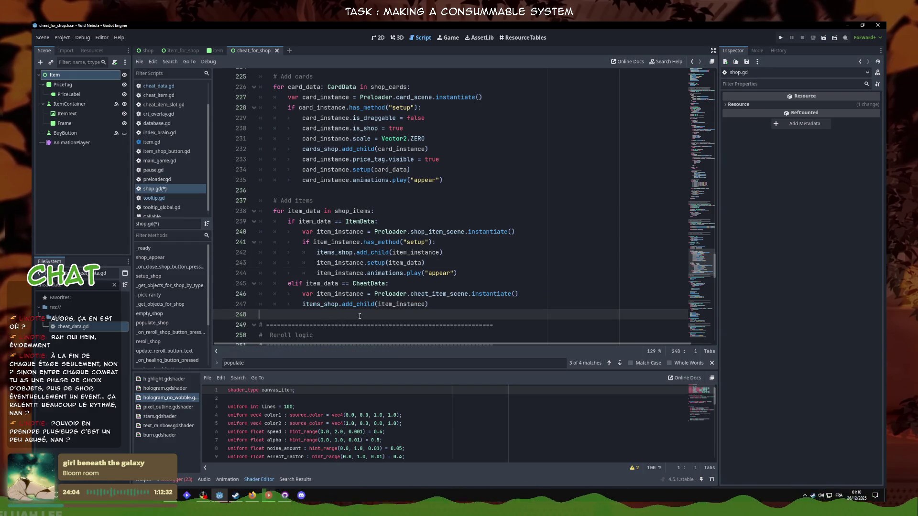
triple_click(436, 294)
triple_click(436, 296)
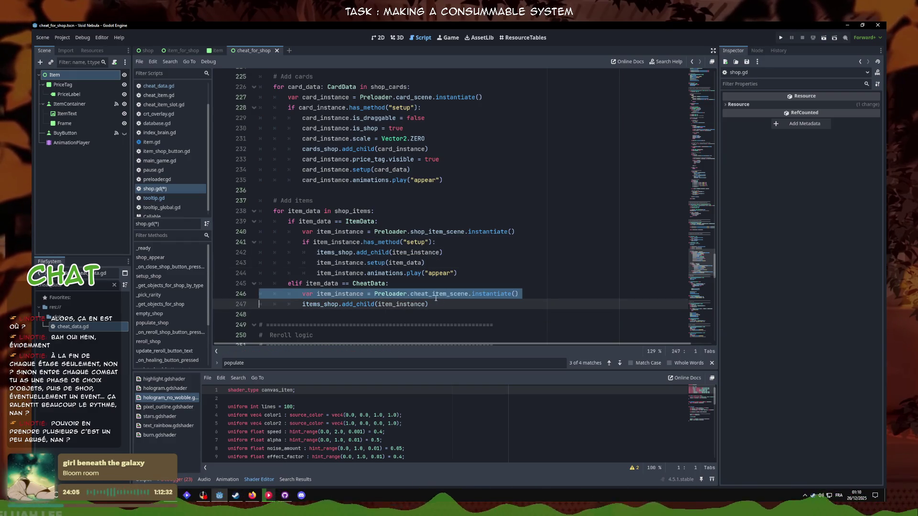
drag(425, 263, 296, 262)
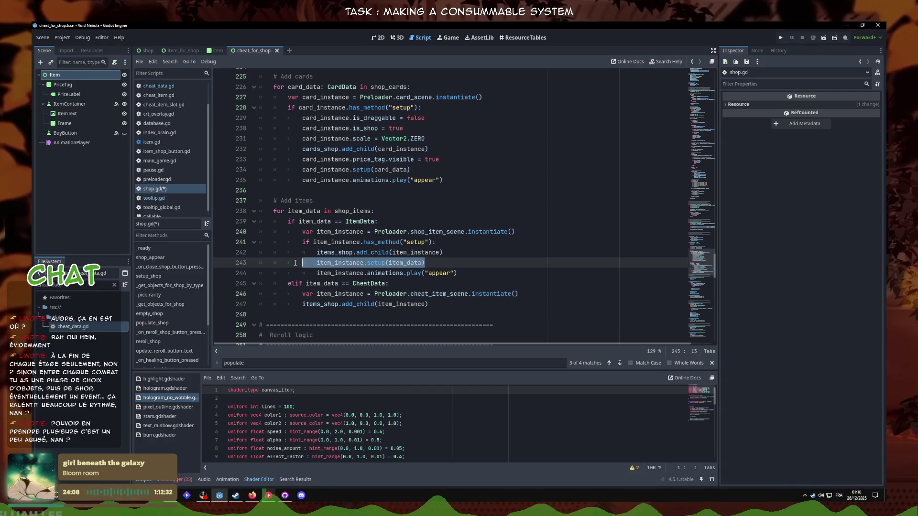
click(499, 276)
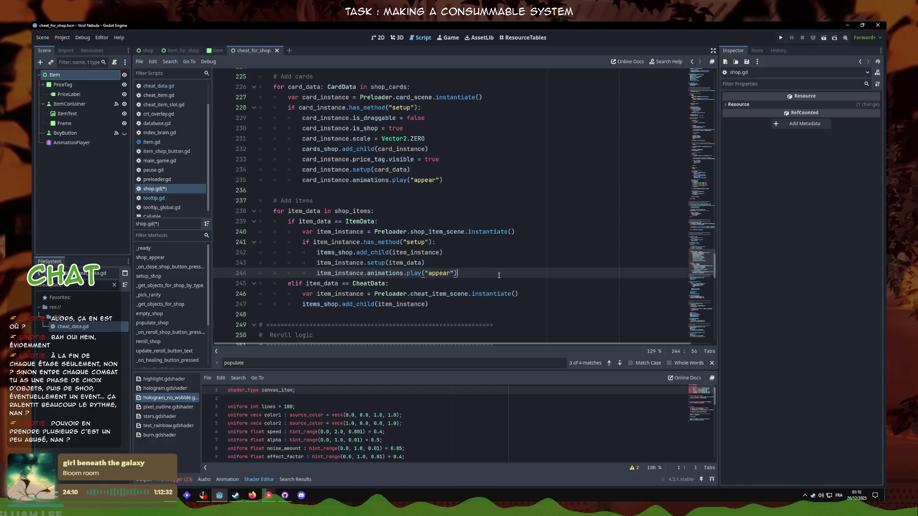
key(ctrl+z)
key(ctrl+z)
key(ctrl+z)
Step: Remove the elif branch and move 'if item_data == ItemData else:' inline after the instance call
key(BackSpace)
key(BackSpace)
key(BackSpace)
key(Tab)
key(Tab)
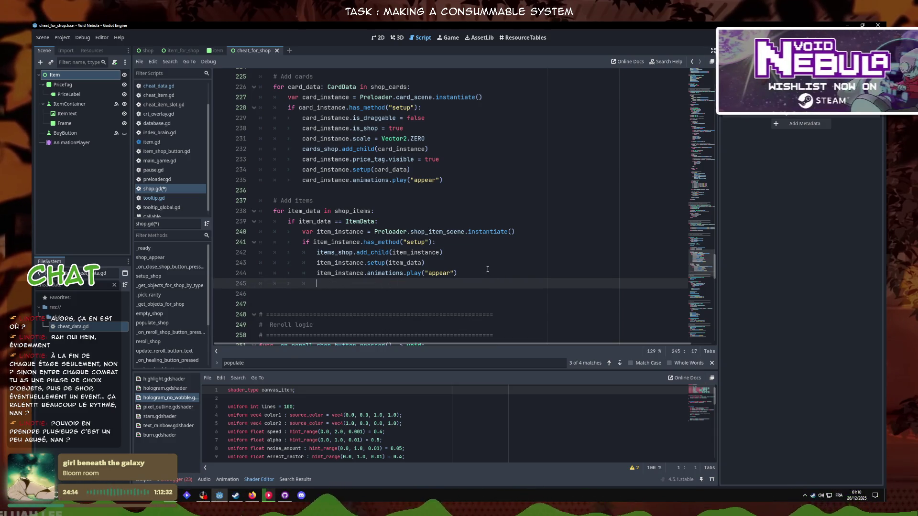
key(BackSpace)
key(BackSpace)
key(BackSpace)
click(534, 232)
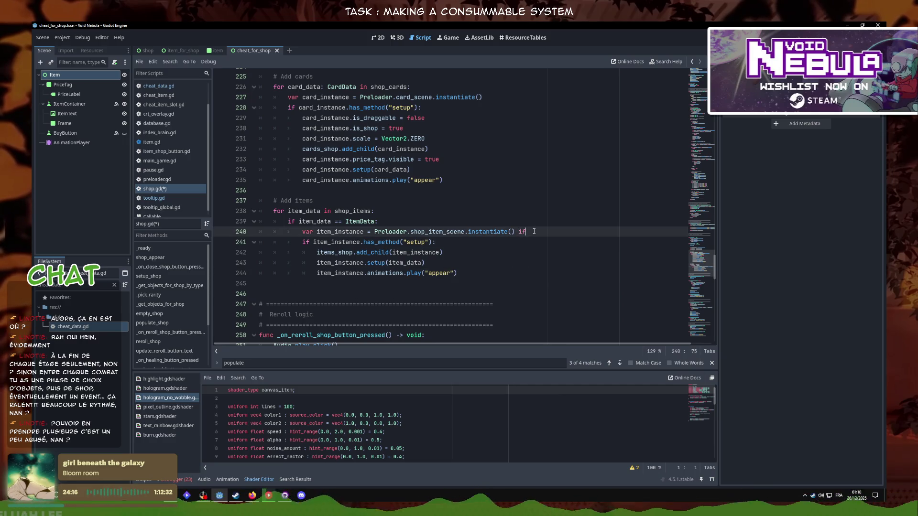
drag(375, 222, 299, 221)
key(ctrl+x)
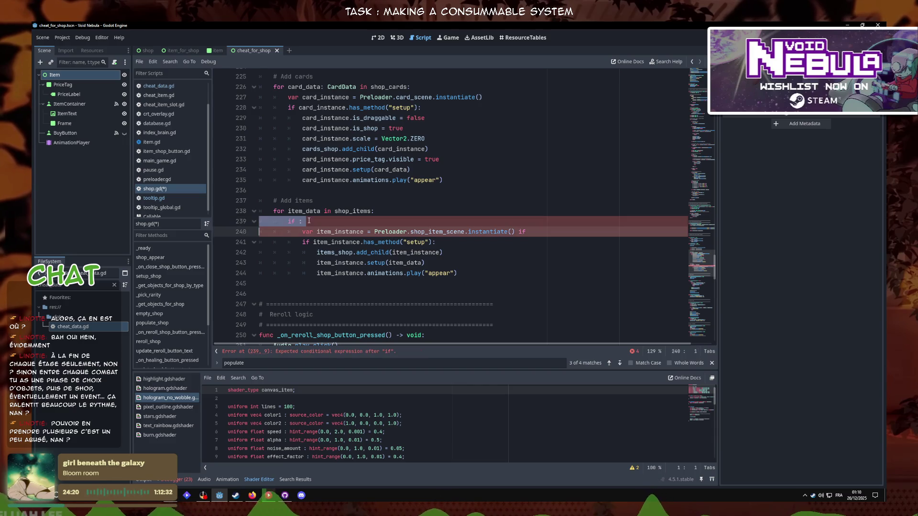
key(ctrl+shift+k)
click(553, 221)
key(ctrl+v)
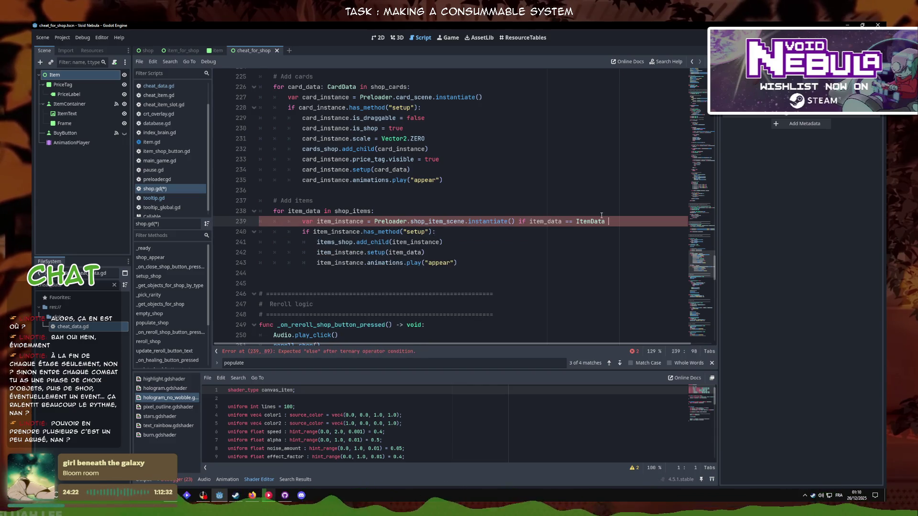
text(else:)
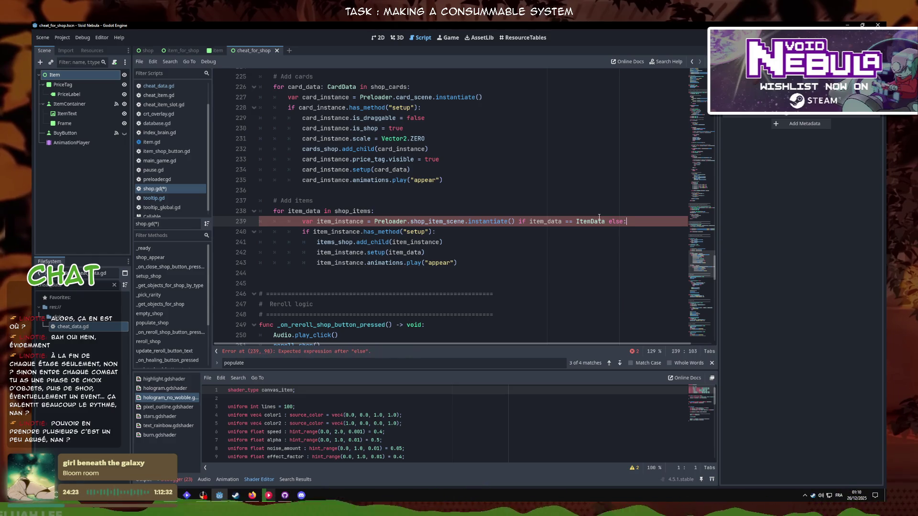
Step: Make the else branch Preloader.cheat_item_scene.instantiate() and remove the extra space before it
drag(514, 222, 371, 221)
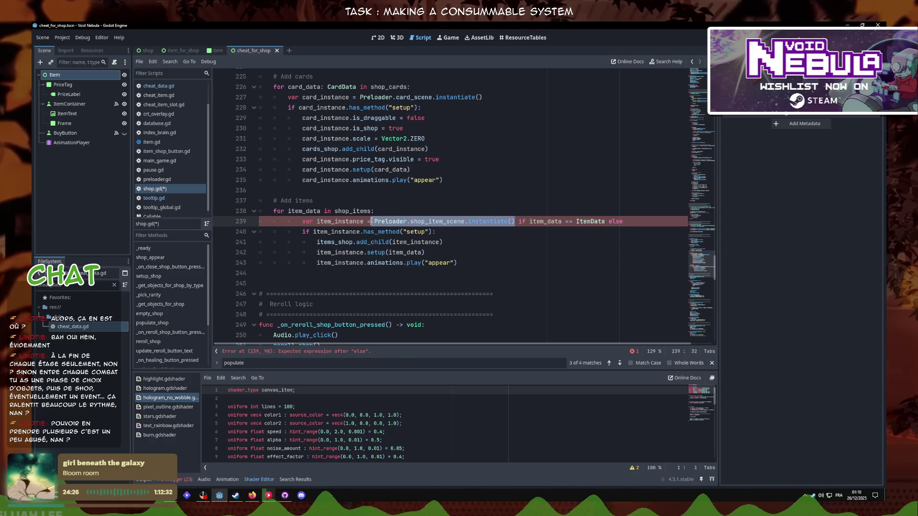
key(ctrl+c)
click(633, 221)
key(ctrl+v)
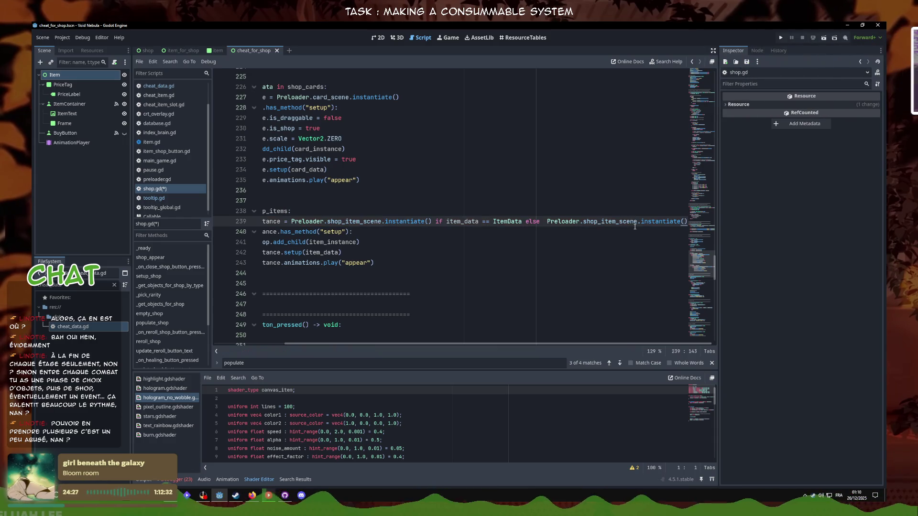
drag(597, 222, 583, 222)
text(cheat)
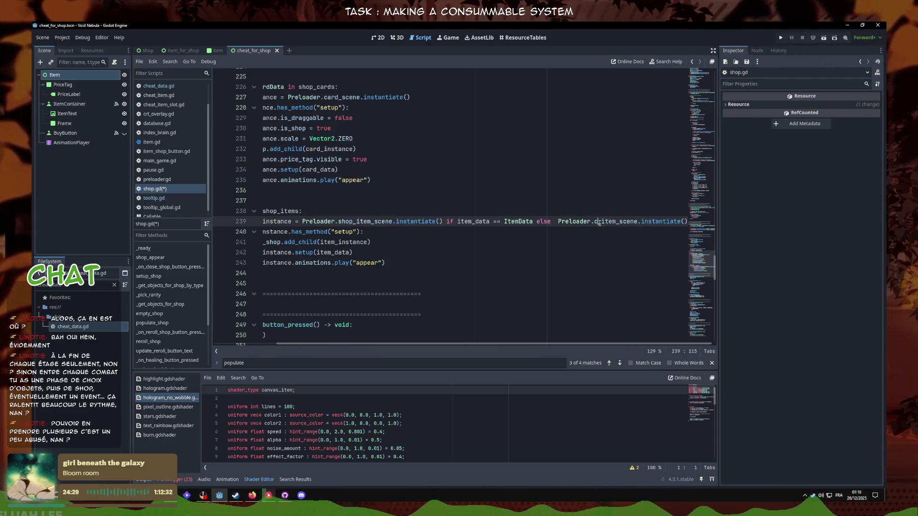
click(558, 221)
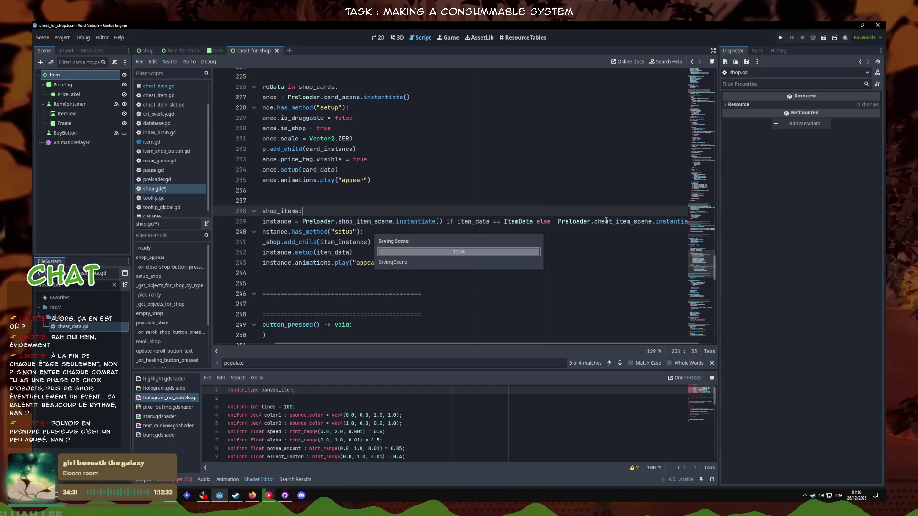
key(BackSpace)
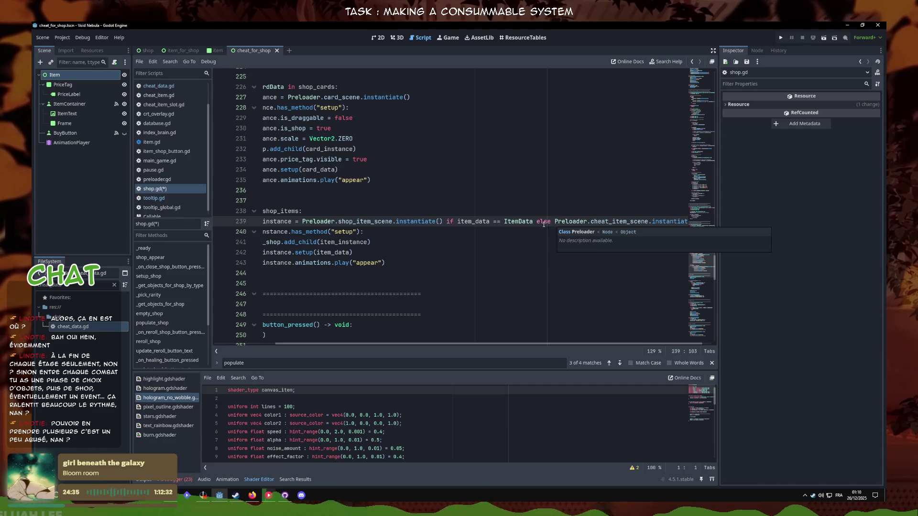
Step: Try breaking the conditional after ItemData with a slash continuation, and save shop.gd
click(539, 219)
text(/)
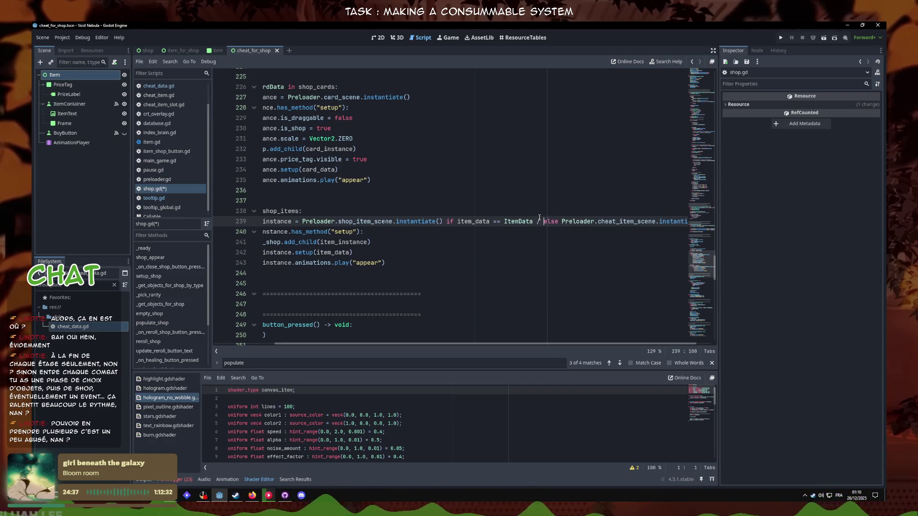
key(Return)
key(ctrl+s)
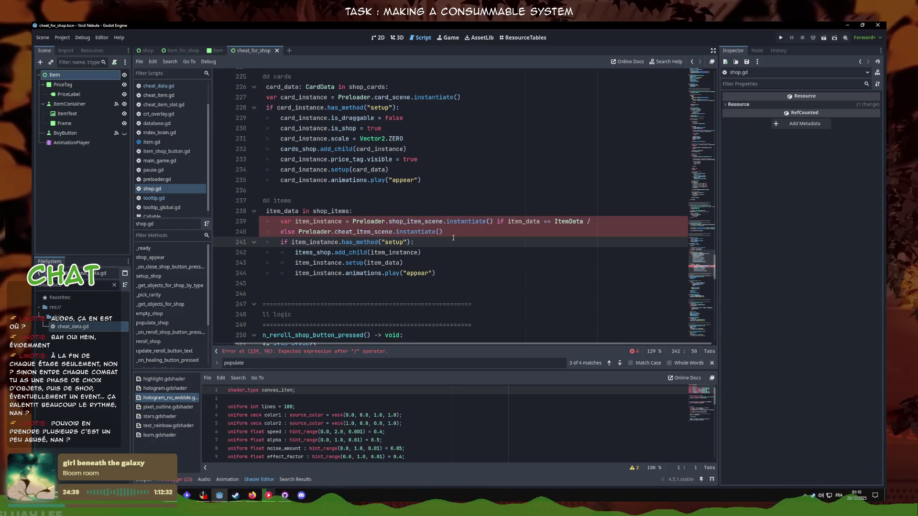
click(530, 234)
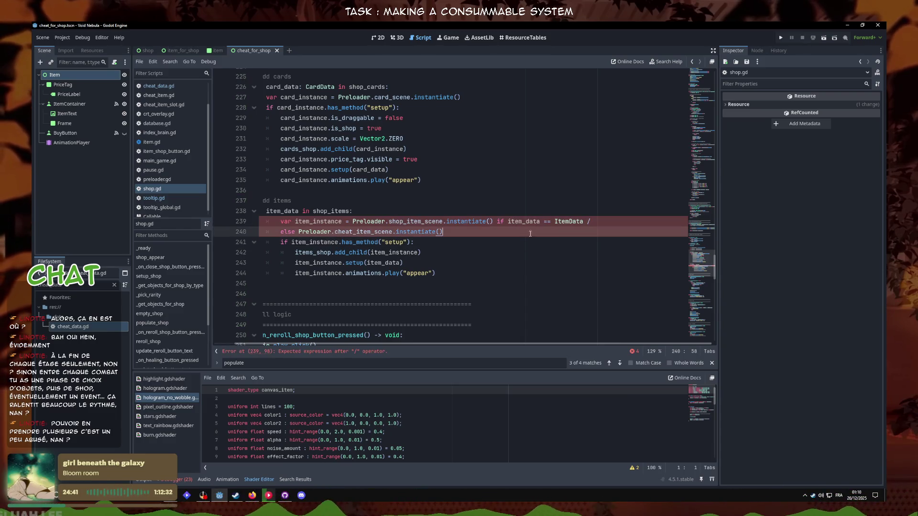
click(581, 223)
key(Delete)
key(Delete)
key(Delete)
key(Delete)
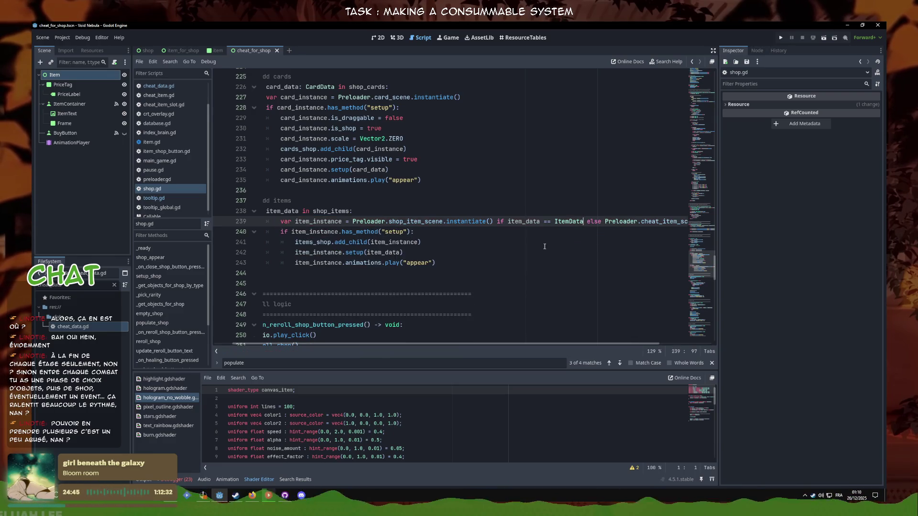
key(ctrl+s)
Step: Try a backslash line break after else, undo it to keep one line, and save
click(605, 219)
text(\)
key(Return)
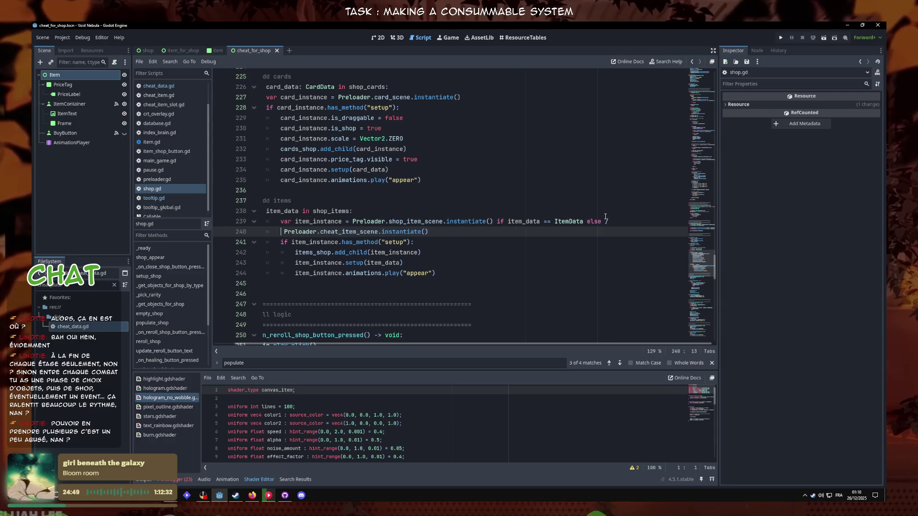
key(Delete)
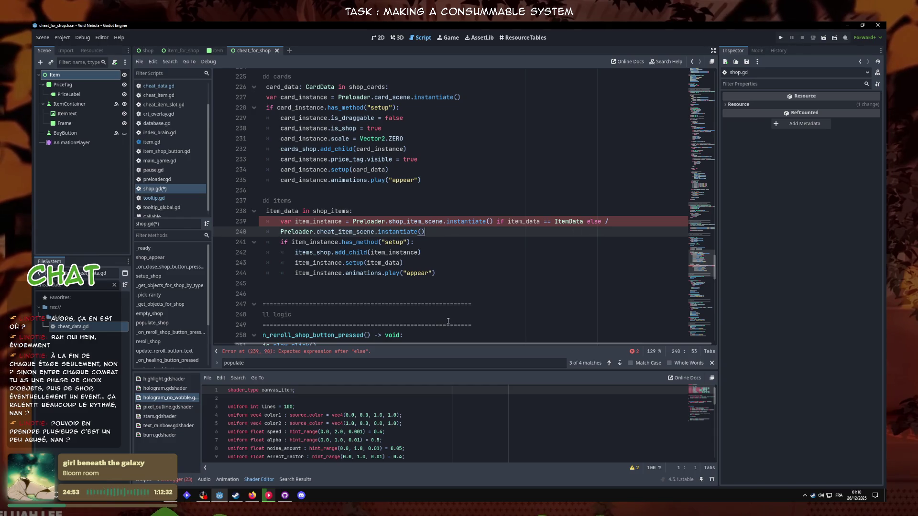
key(ctrl+z)
key(ctrl+z)
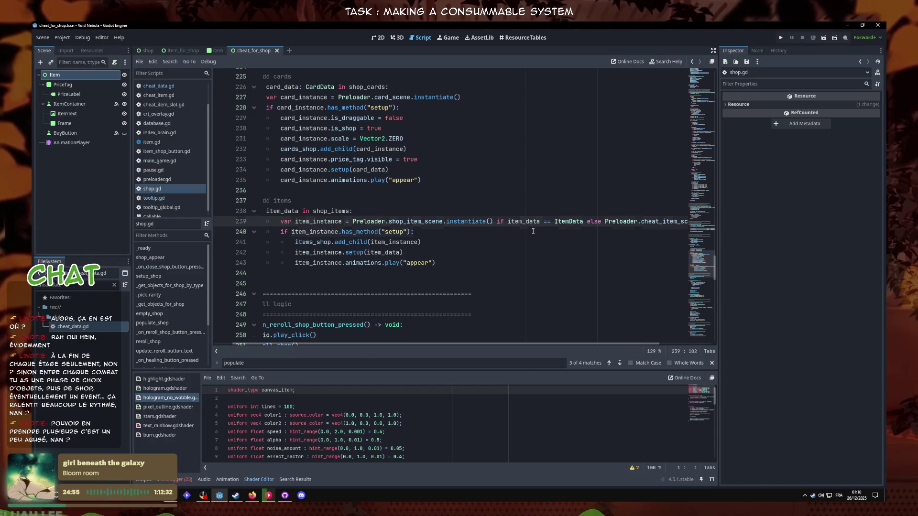
key(Down)
mouse_move(526, 344)
mouse_down()
mouse_move(550, 343)
mouse_move(514, 343)
mouse_move(554, 343)
mouse_move(514, 343)
mouse_up()
click(478, 260)
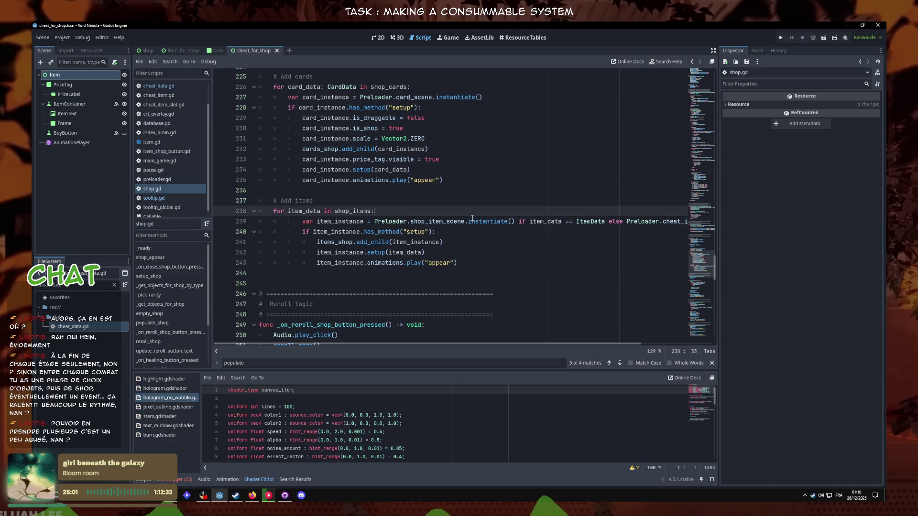
click(480, 243)
key(ctrl+s)
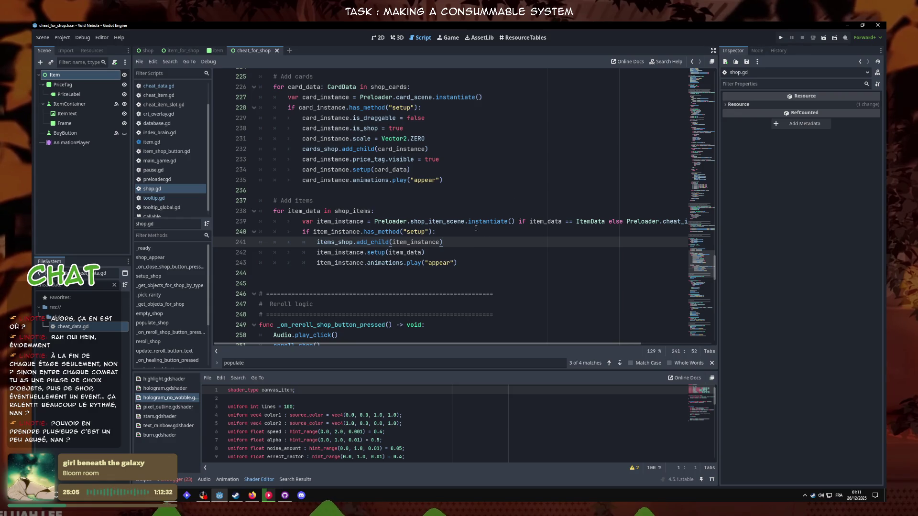
Step: Highlight item_data to check where it is used in the item loop
double_click(543, 221)
click(495, 222)
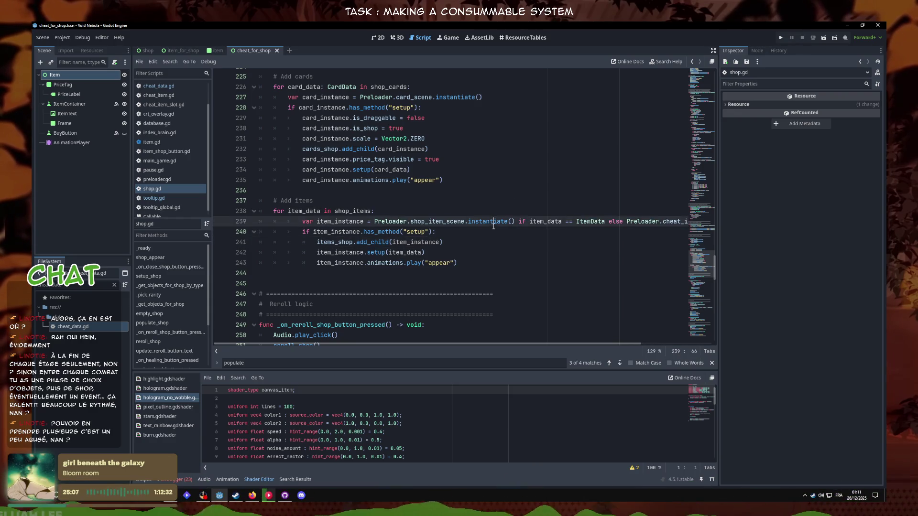
click(305, 222)
click(300, 222)
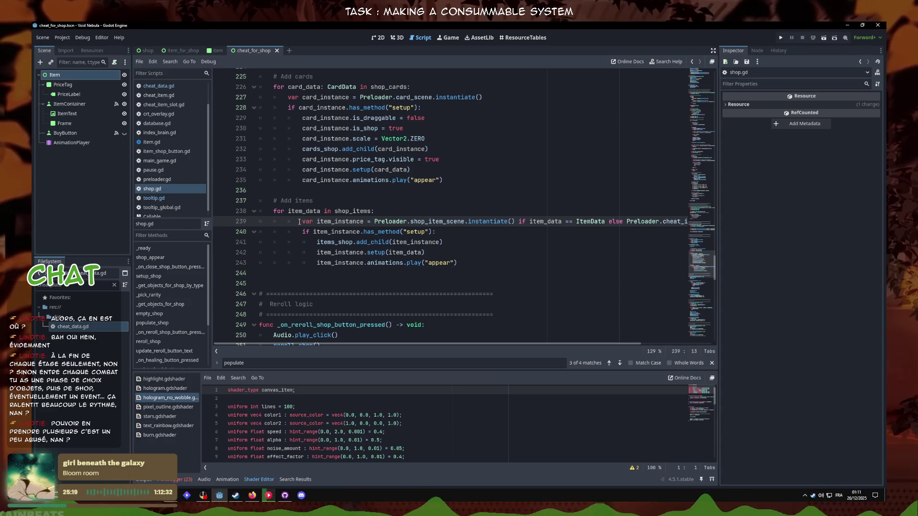
click(475, 267)
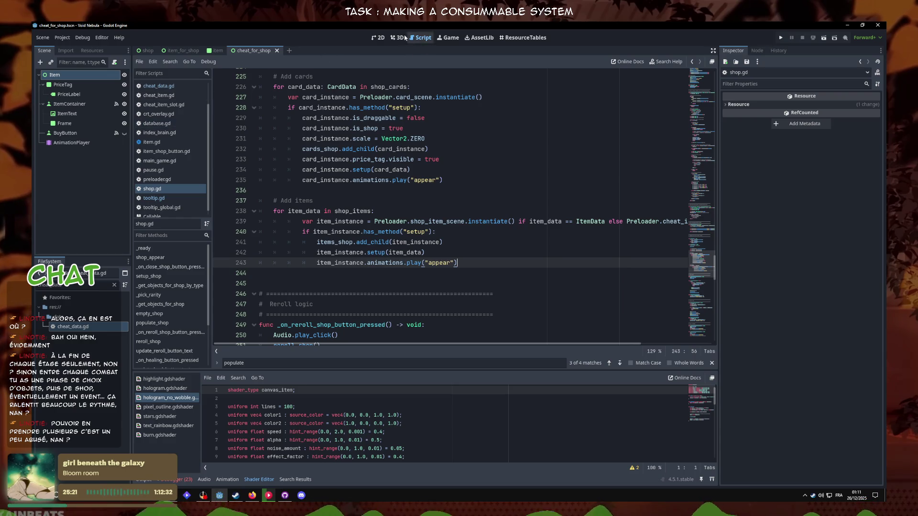
Step: Attach a new cheat_for_shop.gd script to the Item node from the 2D scene tree
click(374, 37)
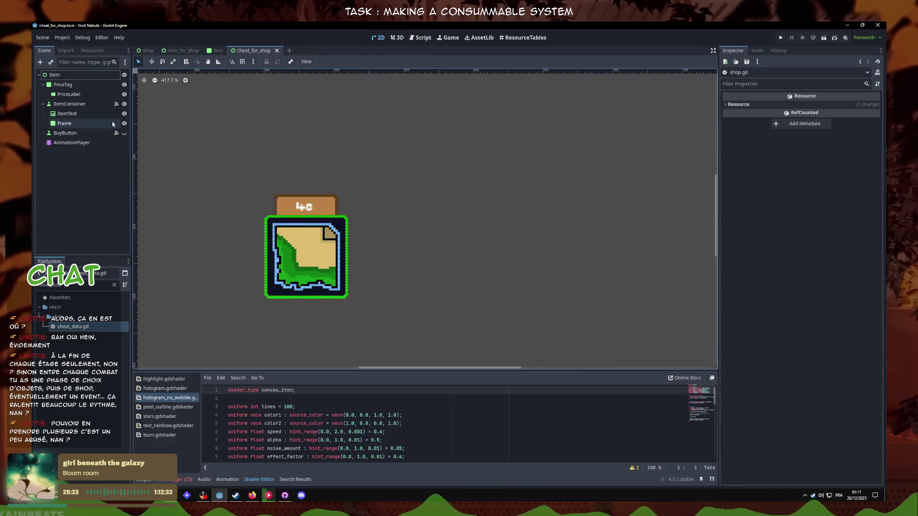
click(81, 75)
right_click(82, 75)
click(123, 162)
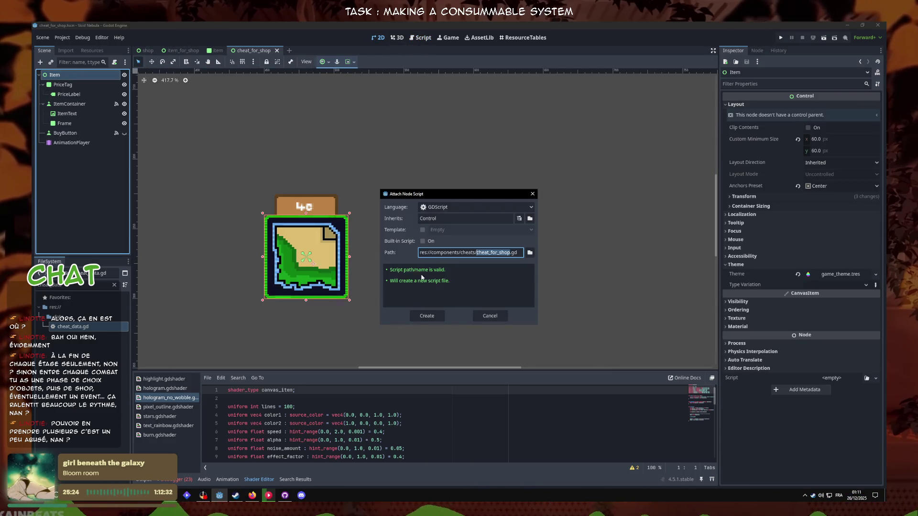
click(434, 320)
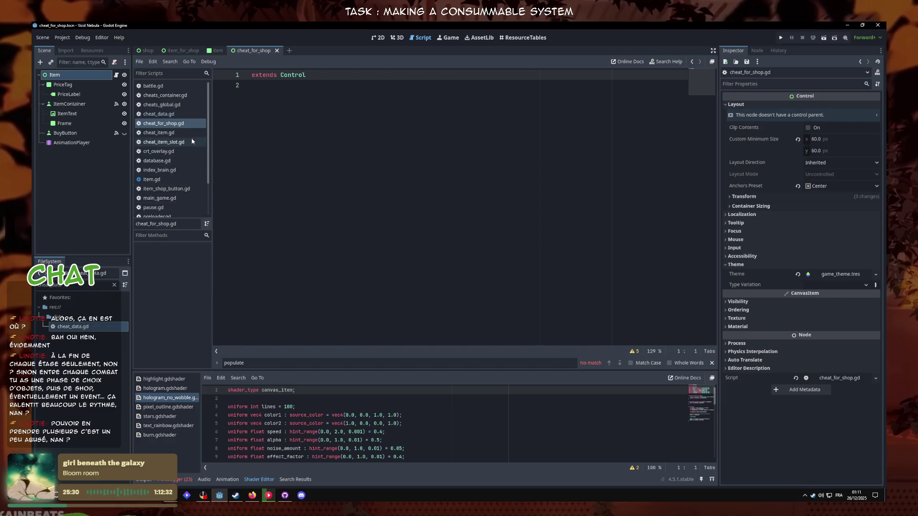
scroll(183, 171, down, 1)
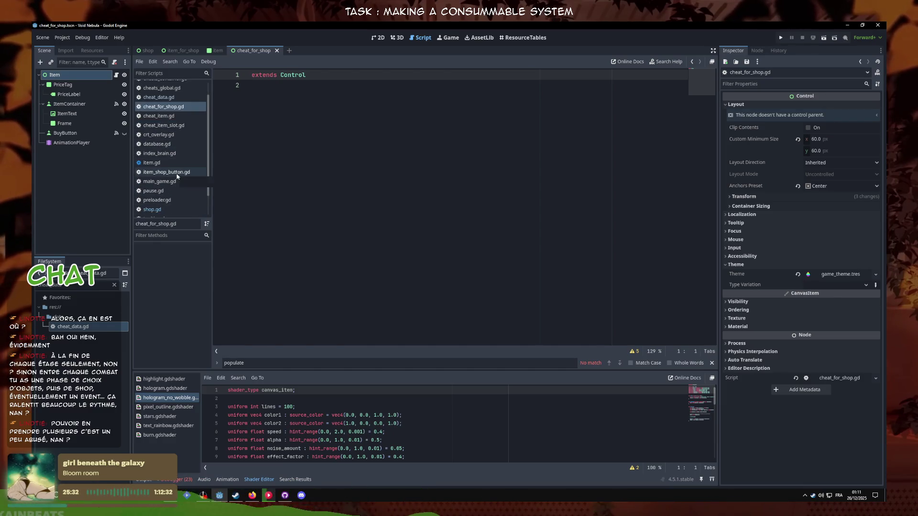
Step: Copy the setup function from item_shop_button.gd into cheat_for_shop.gd below extends Control
scroll(177, 176, down, 1)
click(172, 155)
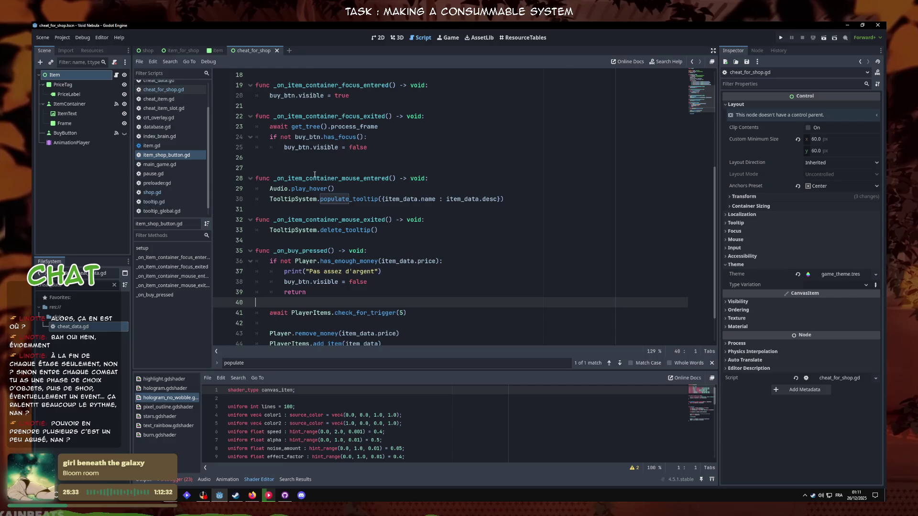
scroll(315, 174, up, 5)
drag(498, 241, 252, 137)
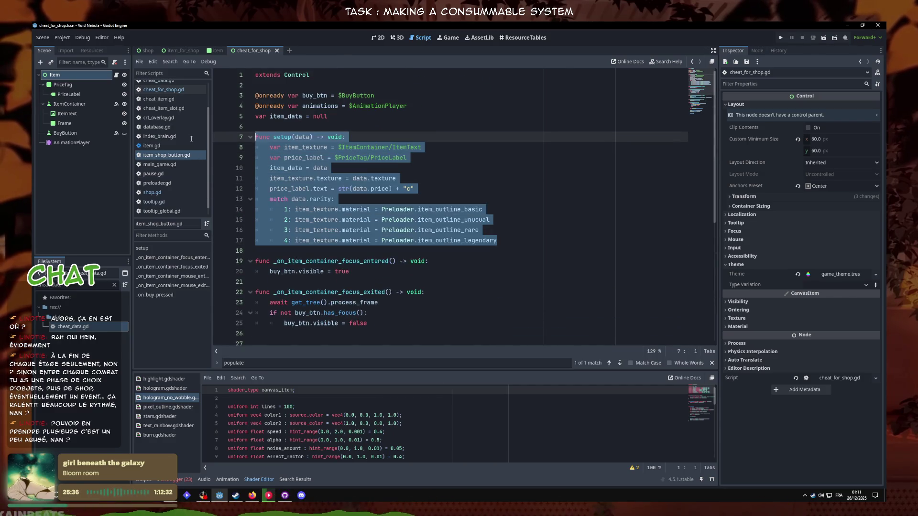
click(151, 90)
click(338, 164)
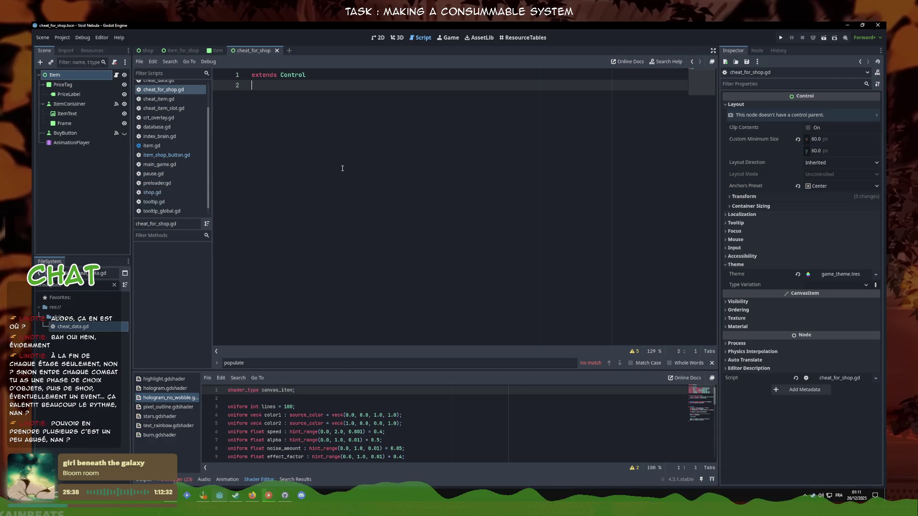
key(ctrl+v)
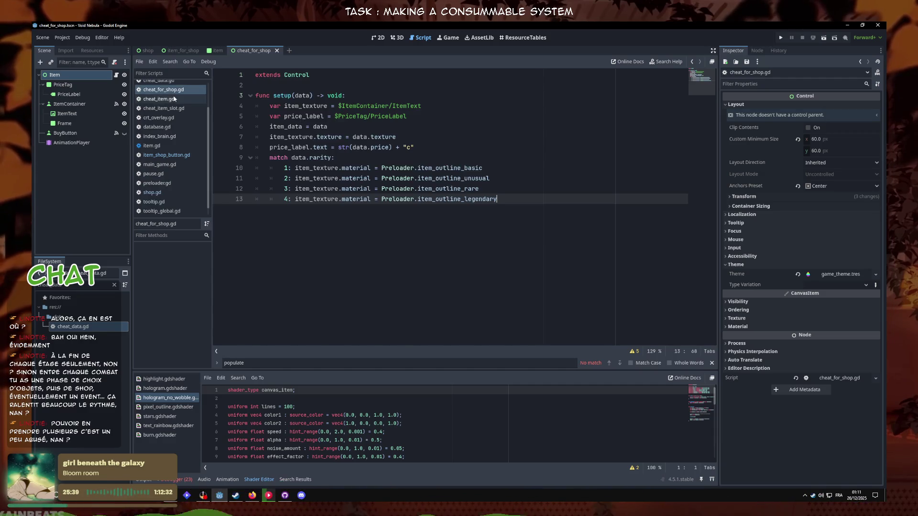
scroll(173, 119, up, 3)
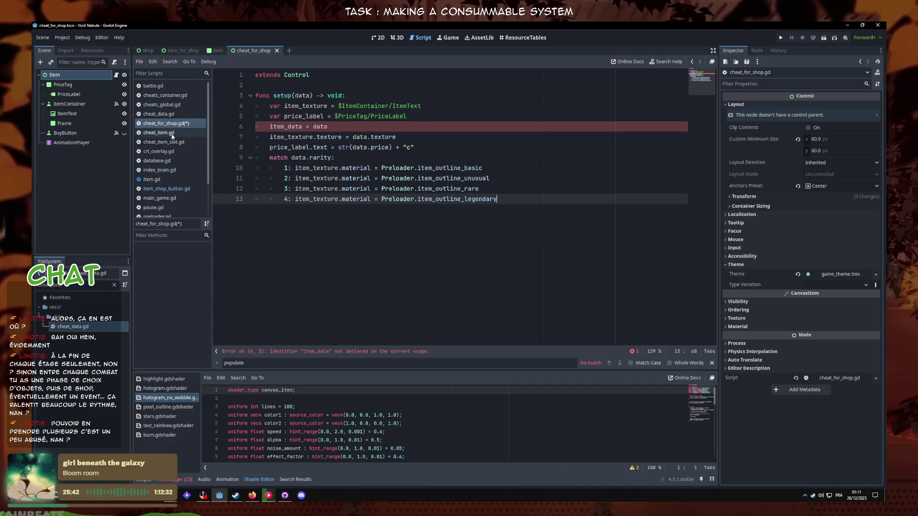
scroll(174, 139, down, 3)
Step: Add the item_shop_button.gd variable declarations, commenting out buy_btn and animations, and save
click(165, 146)
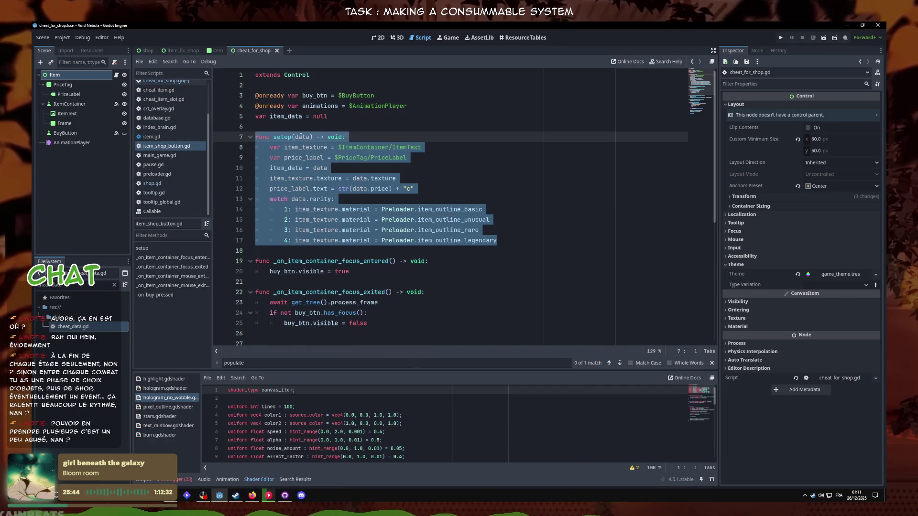
drag(358, 119, 255, 95)
key(ctrl+c)
scroll(167, 120, up, 3)
click(165, 124)
click(292, 87)
key(Return)
key(ctrl+v)
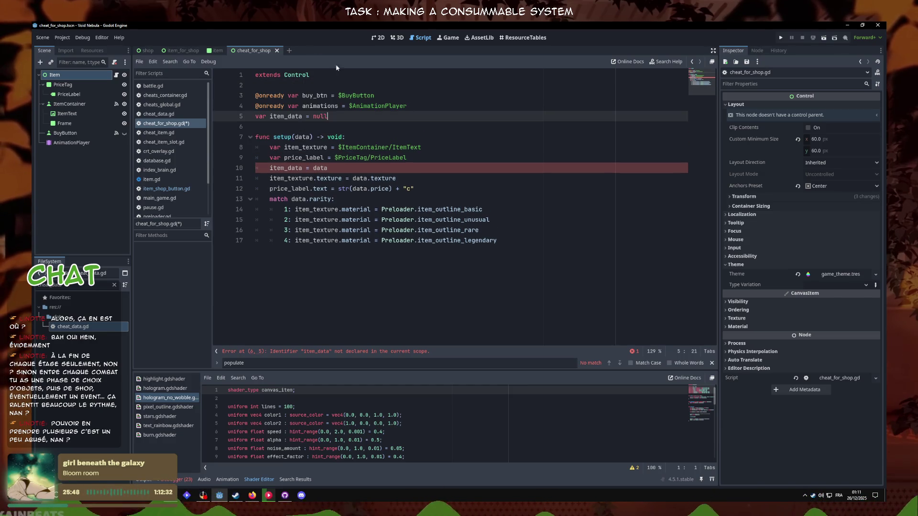
click(371, 95)
key(ctrl+k)
click(345, 116)
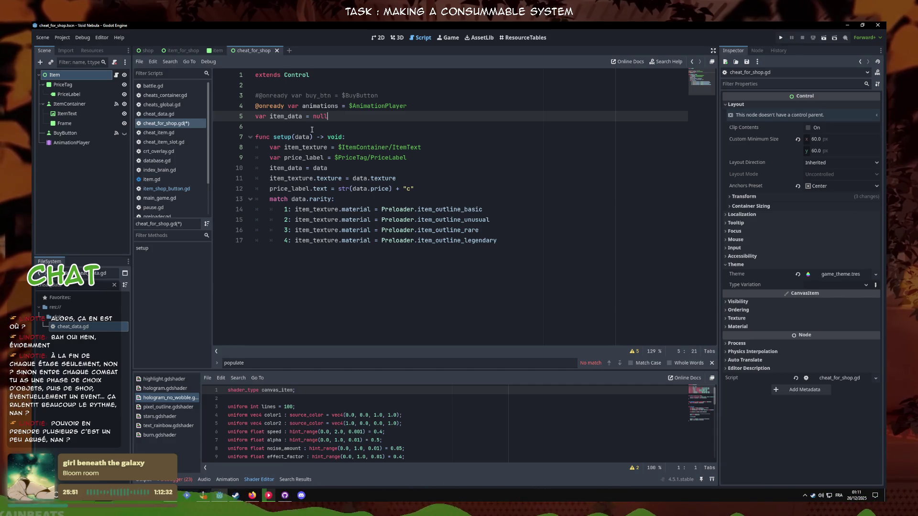
click(360, 107)
key(ctrl+k)
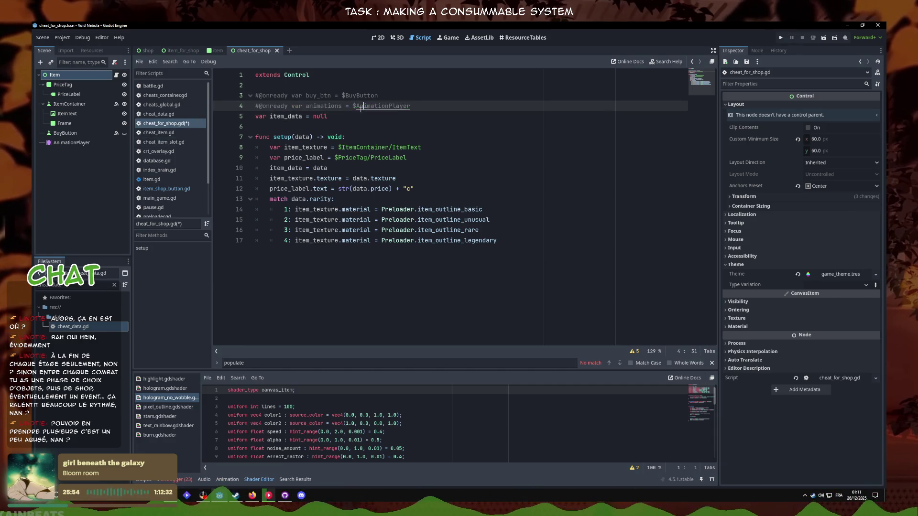
key(ctrl+s)
Step: Move the price_label PriceTag/PriceLabel declaration up to the line after item_texture
click(346, 157)
click(411, 141)
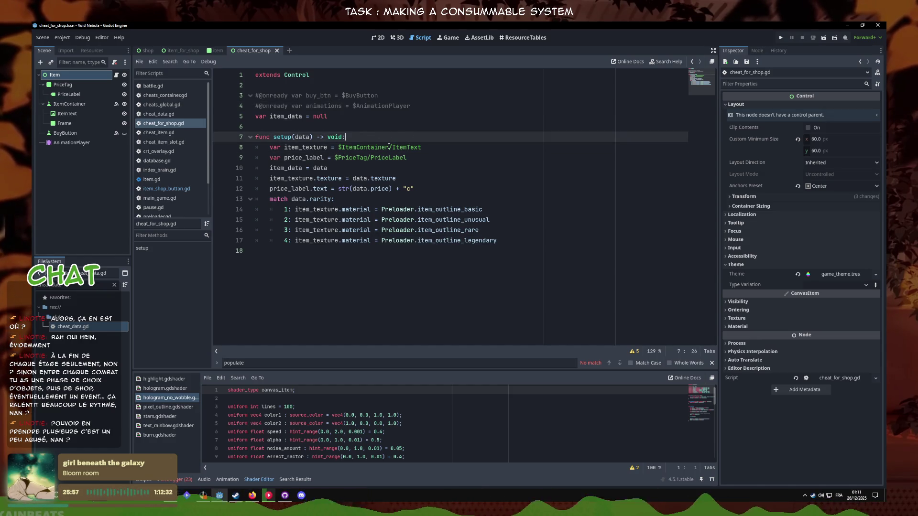
key(Down)
key(Down)
key(End)
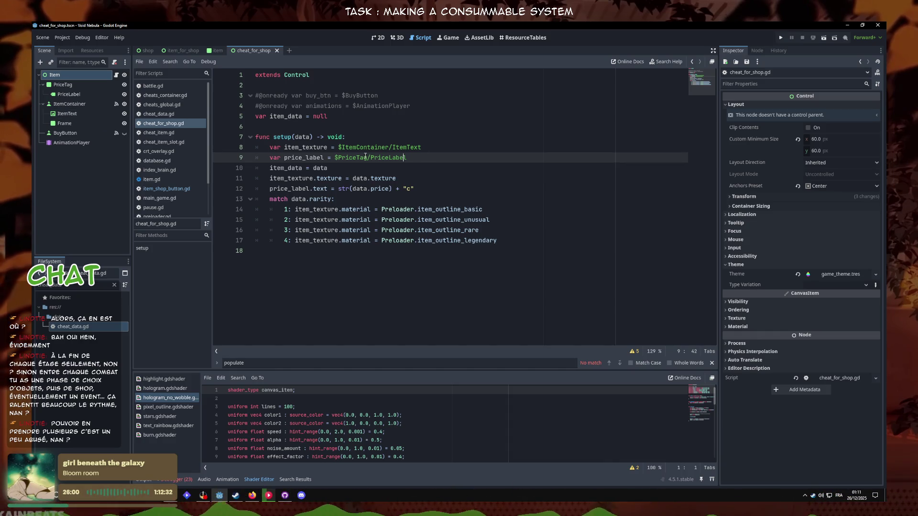
triple_click(431, 158)
key(ctrl+x)
triple_click(428, 178)
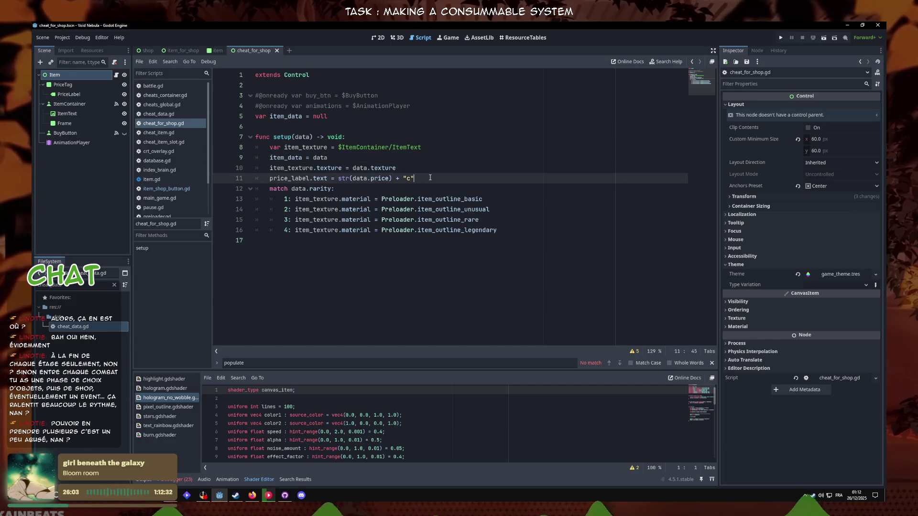
click(426, 152)
key(Return)
key(ctrl+v)
click(445, 152)
key(Down)
key(Up)
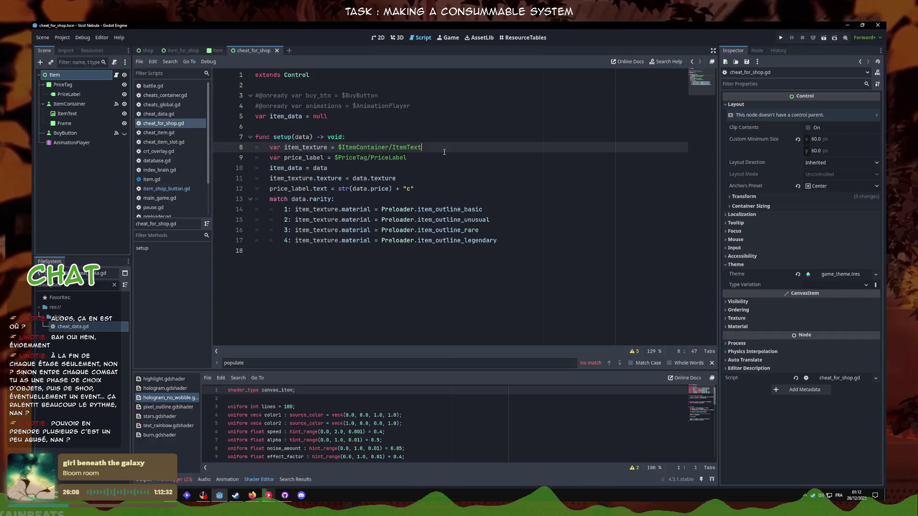
click(438, 162)
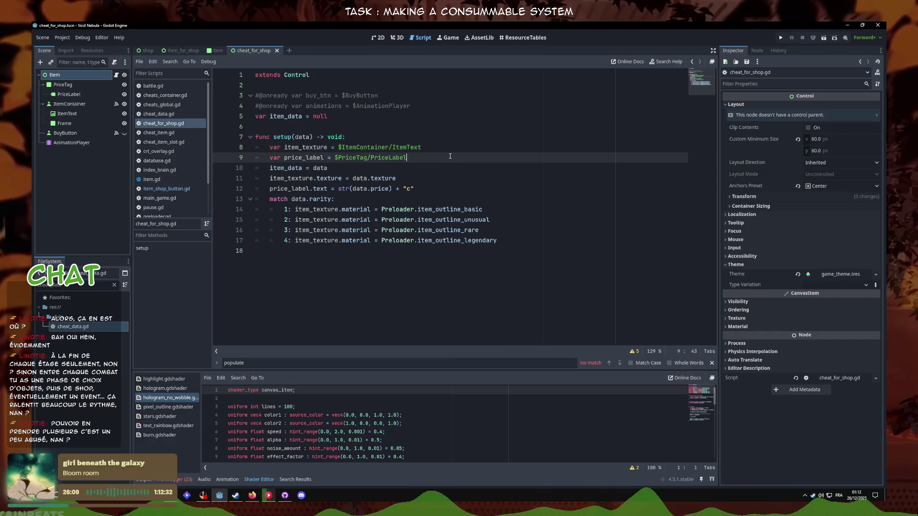
Step: Delete the match data.rarity block from setup and save cheat_for_shop.gd
click(369, 160)
click(427, 186)
key(Up)
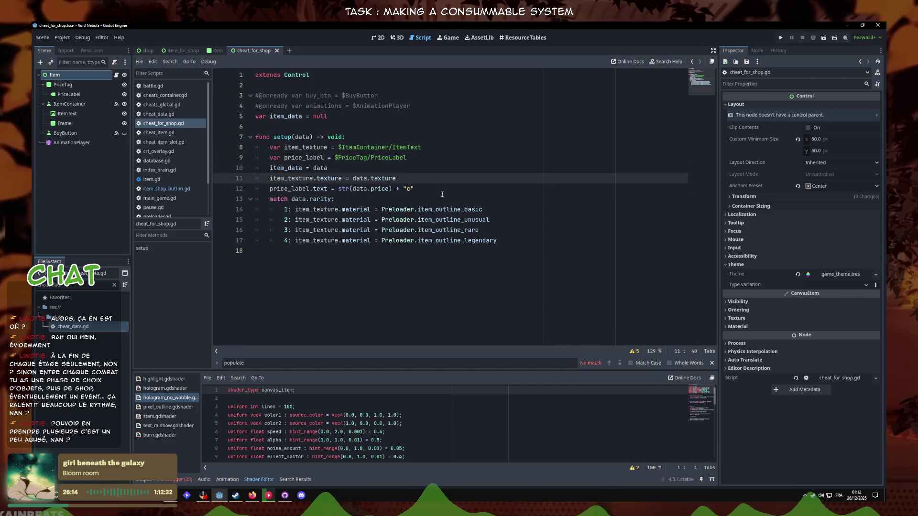
click(415, 192)
drag(537, 242, 275, 204)
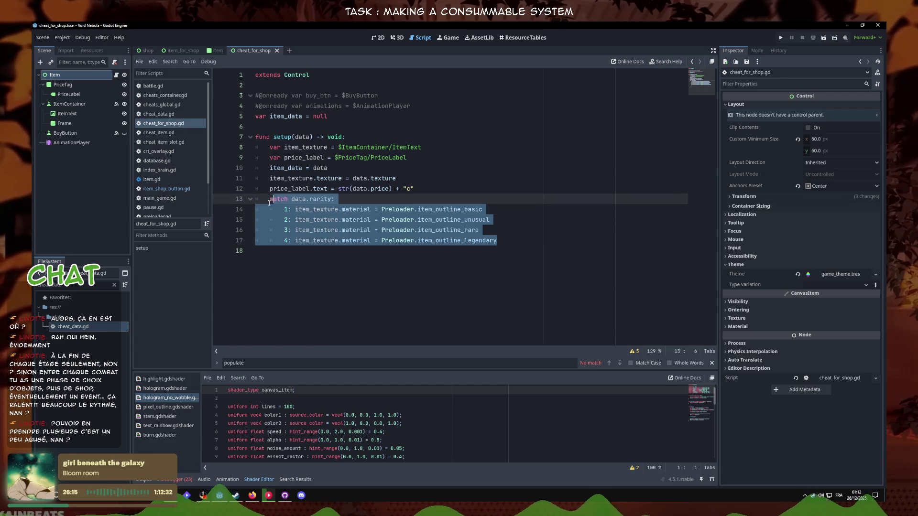
key(BackSpace)
key(BackSpace)
key(BackSpace)
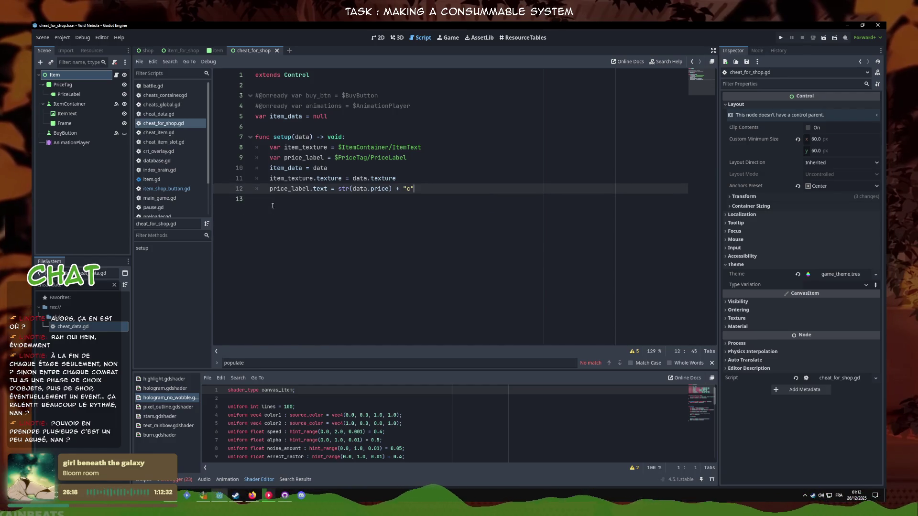
key(ctrl+s)
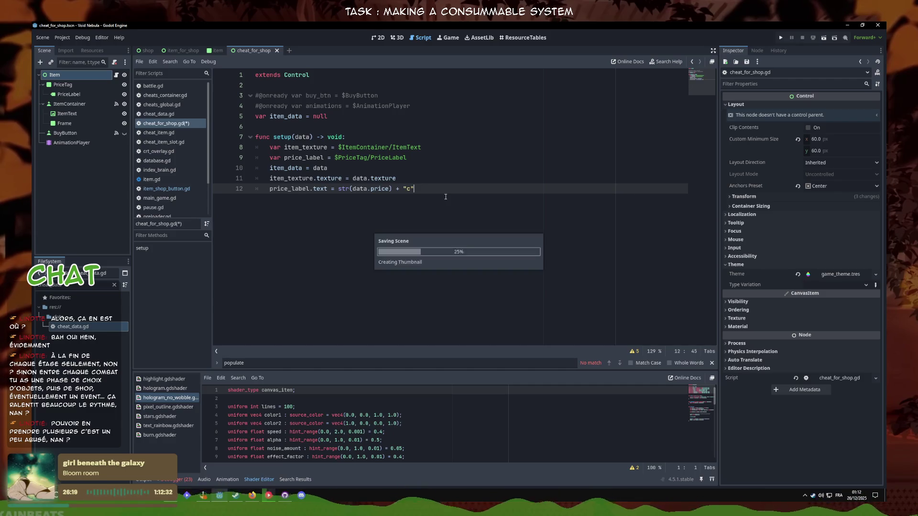
click(380, 38)
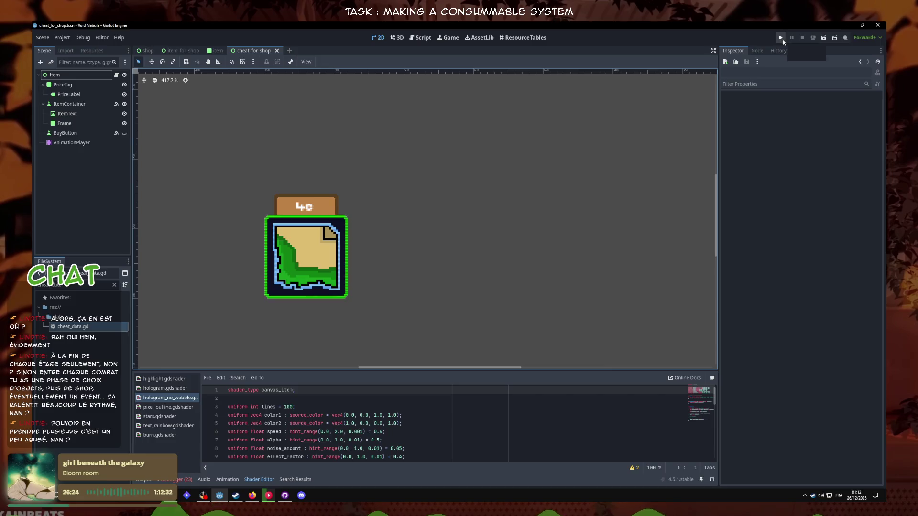
Step: Run the project, start a new run, and play two Drill Missile cards into attack slots
click(781, 39)
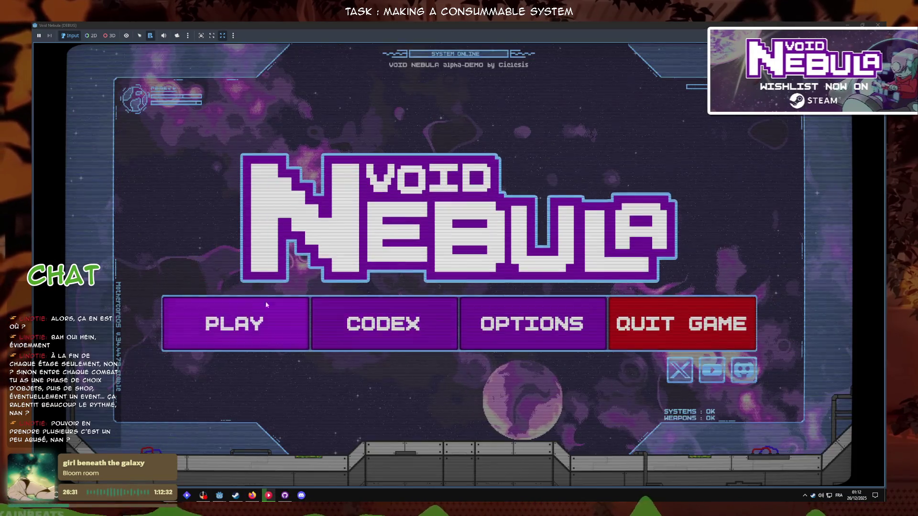
click(266, 302)
click(483, 339)
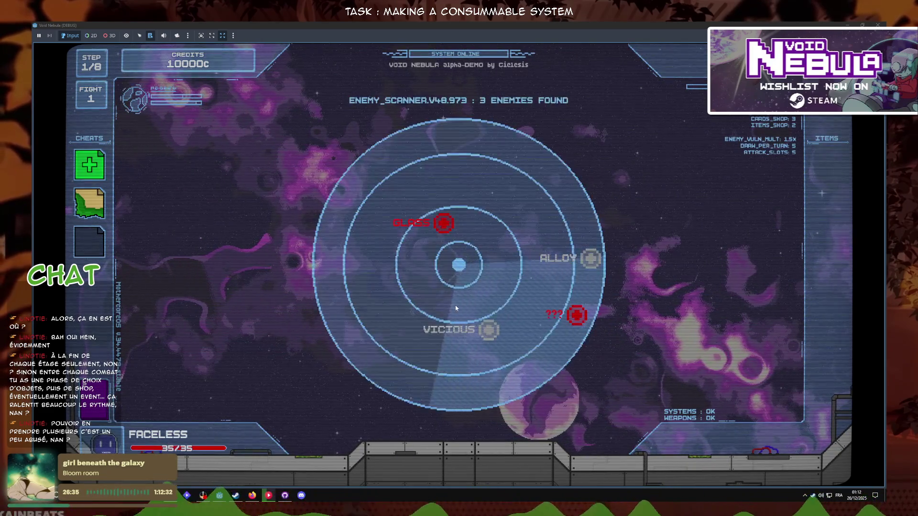
click(433, 398)
click(433, 398)
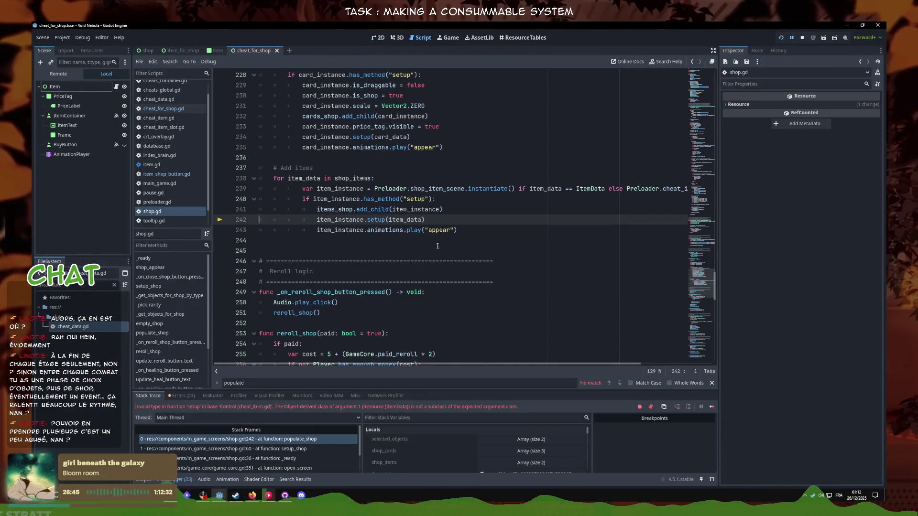
Step: Change line 239 to instantiate Preloader.shop_cheat_scene instead of cheat_item_scene, then relaunch the game
click(446, 230)
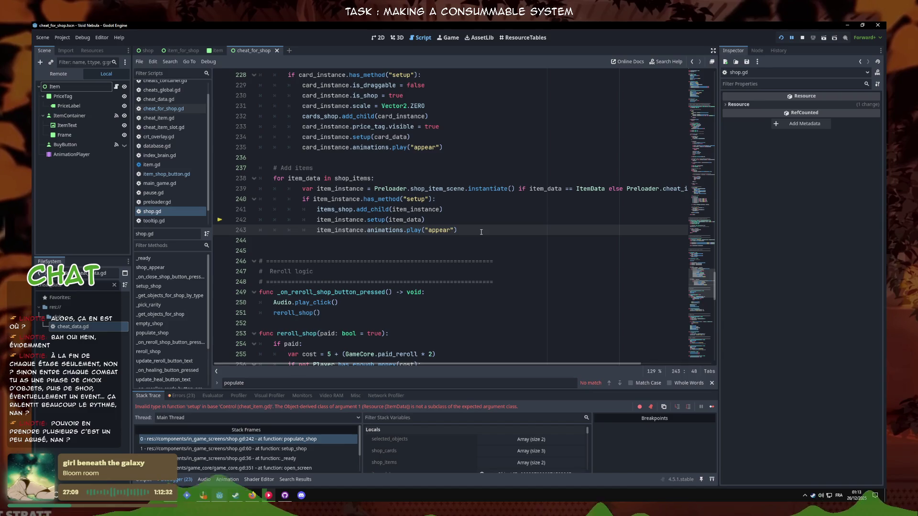
click(616, 189)
key(End)
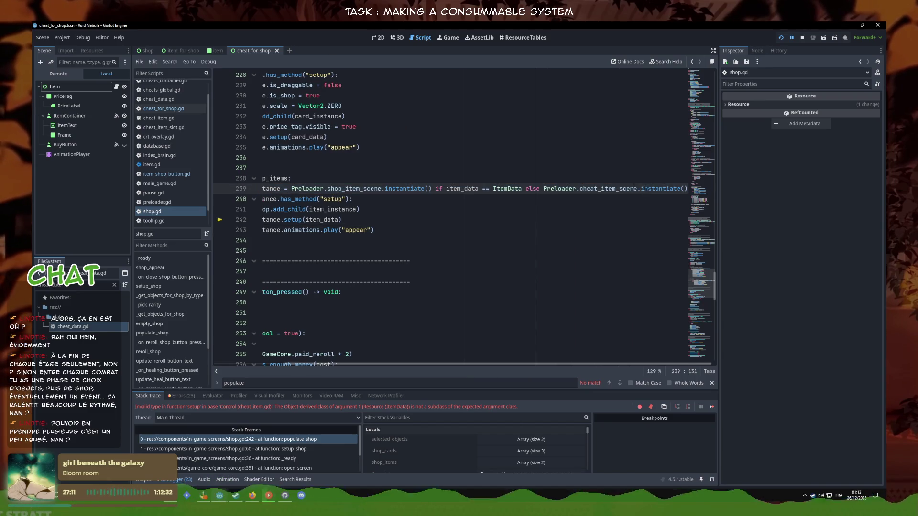
click(641, 183)
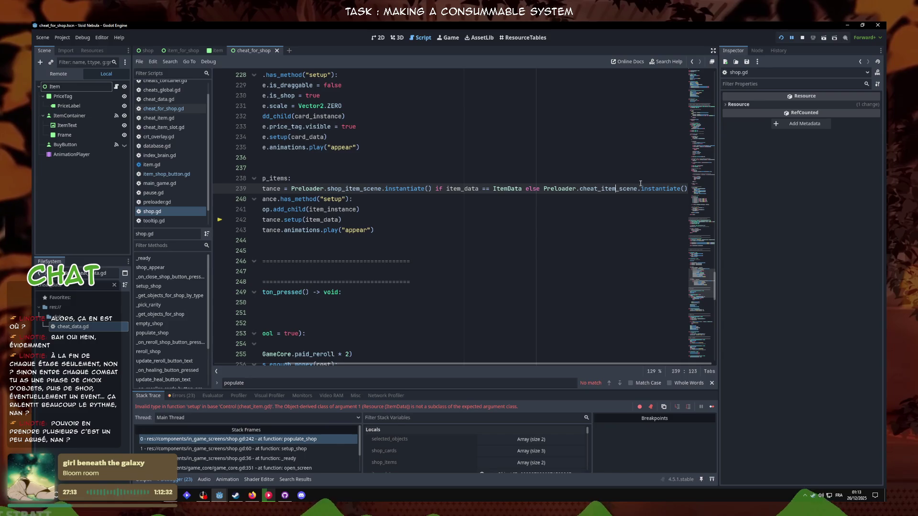
key(BackSpace)
key(BackSpace)
key(BackSpace)
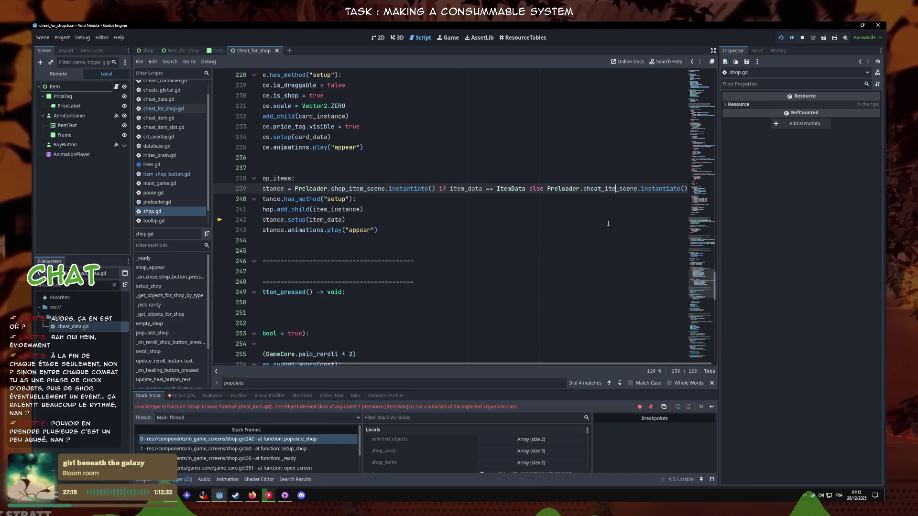
key(Delete)
text(cheat)
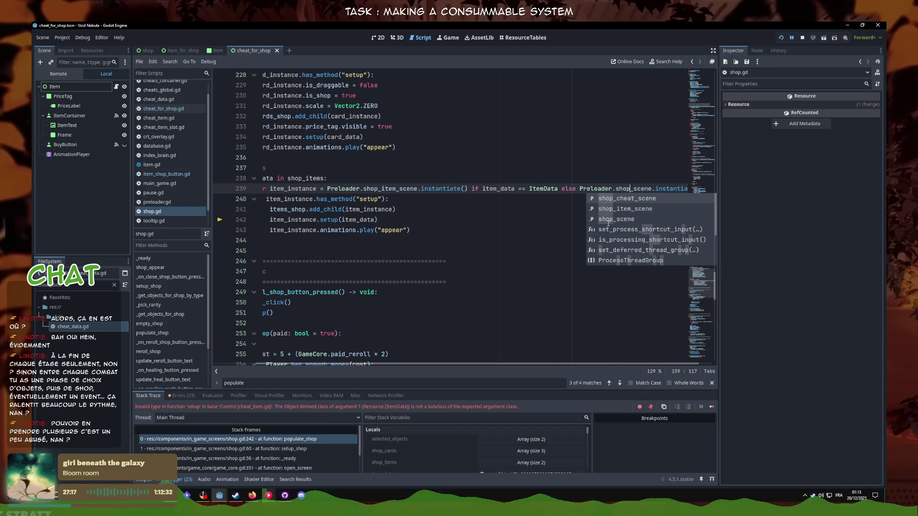
key(Tab)
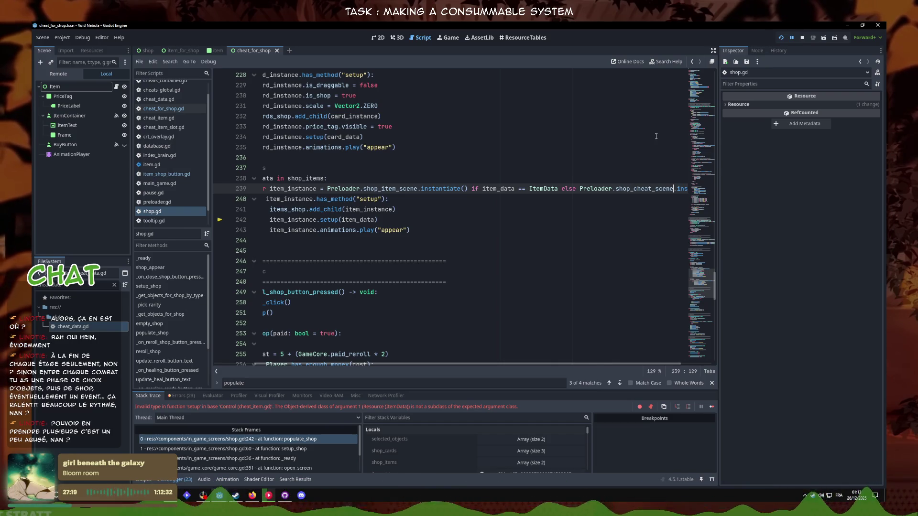
key(Up)
click(783, 37)
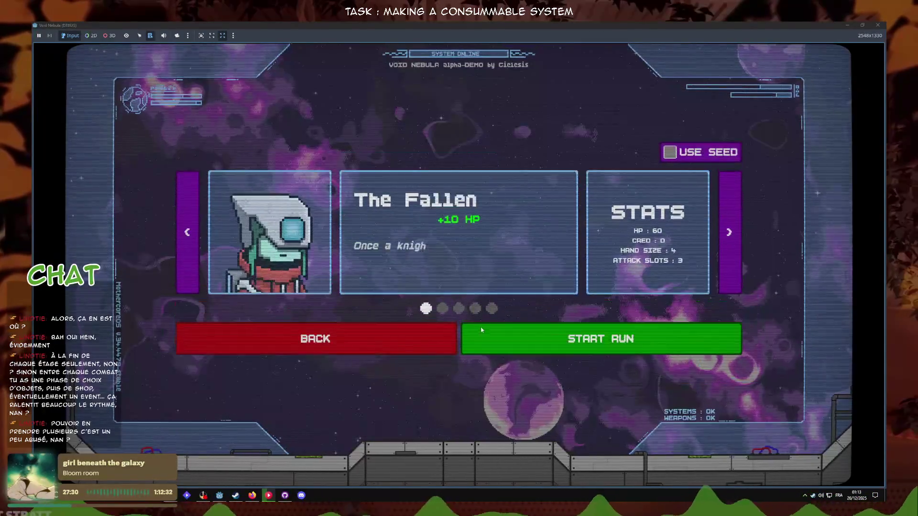
Step: Start the run and play two Drill Missile cards until the debugger breaks in shop.gd
click(498, 337)
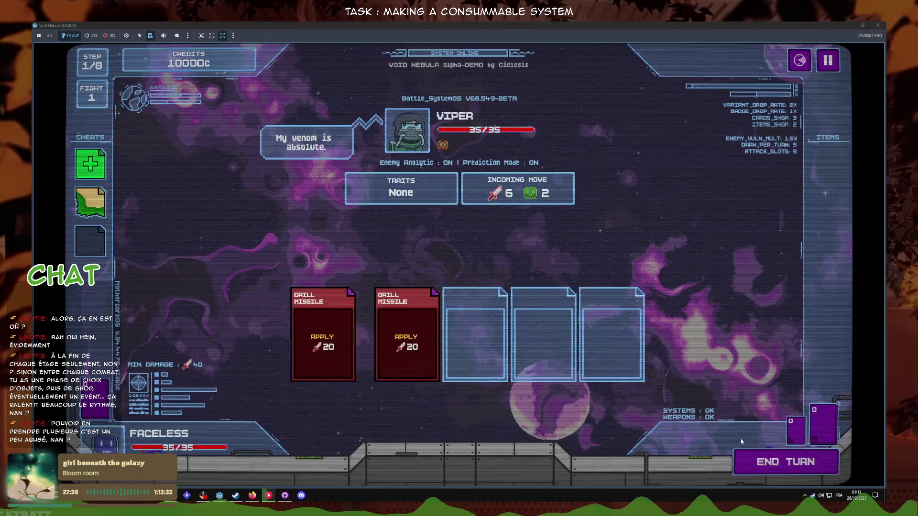
click(323, 335)
click(424, 338)
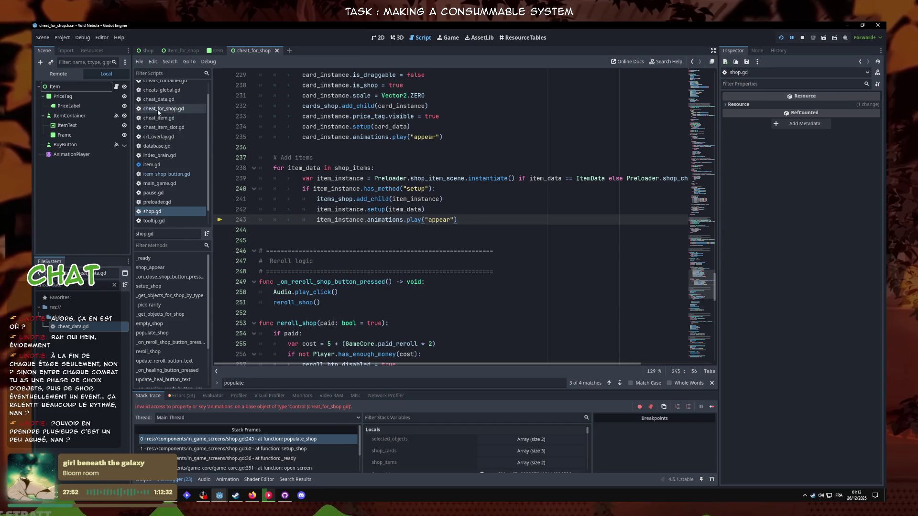
Step: Check item_shop_button.gd for reference and select the AnimationPlayer node in the item scene
click(165, 174)
click(167, 165)
click(167, 174)
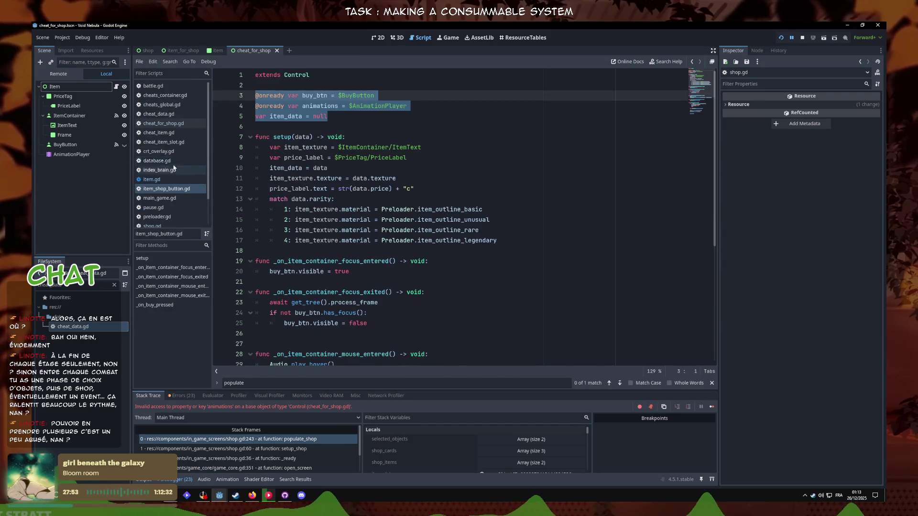
click(72, 155)
click(380, 37)
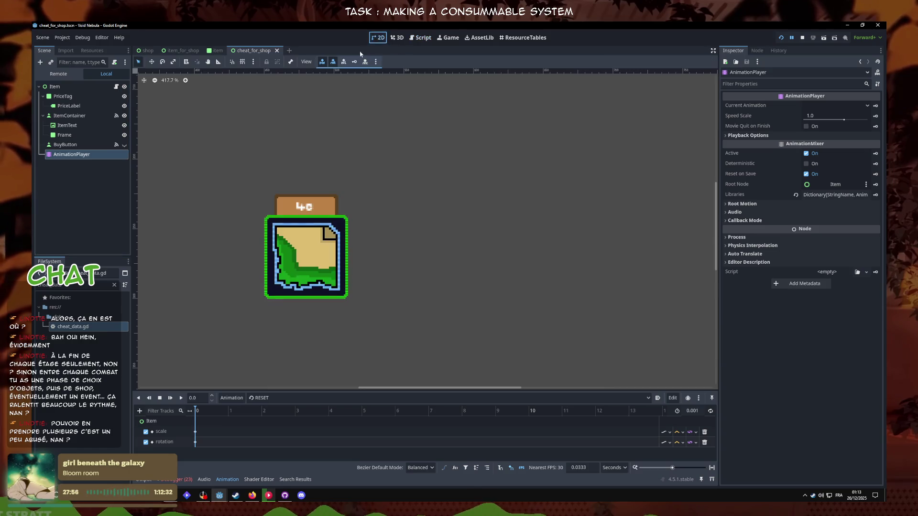
click(54, 86)
click(72, 154)
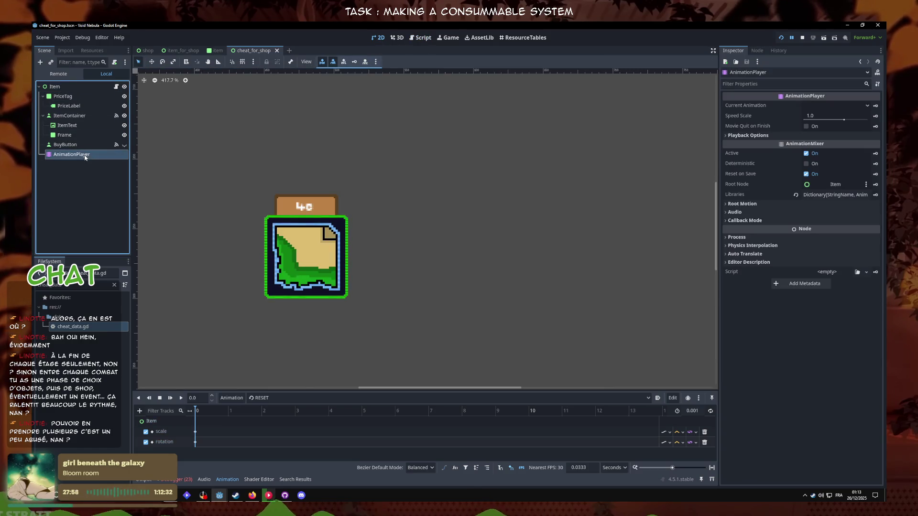
Step: Preview the AnimationPlayer's 'appear' animation, then go back to editing cheat_for_shop.gd
click(116, 86)
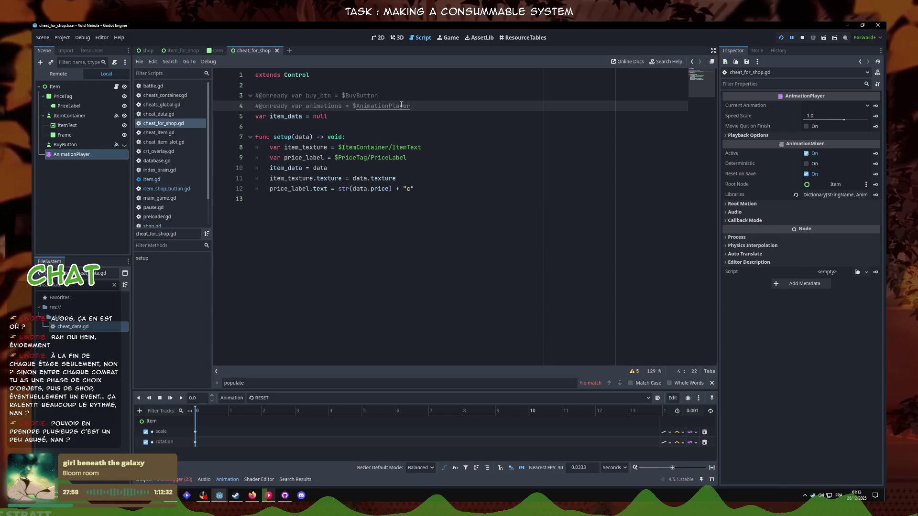
click(378, 38)
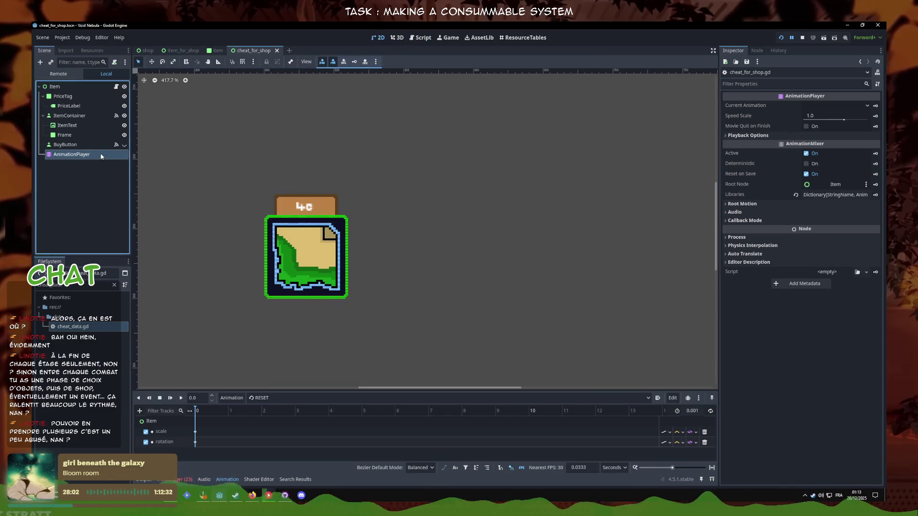
click(267, 398)
click(261, 420)
click(181, 398)
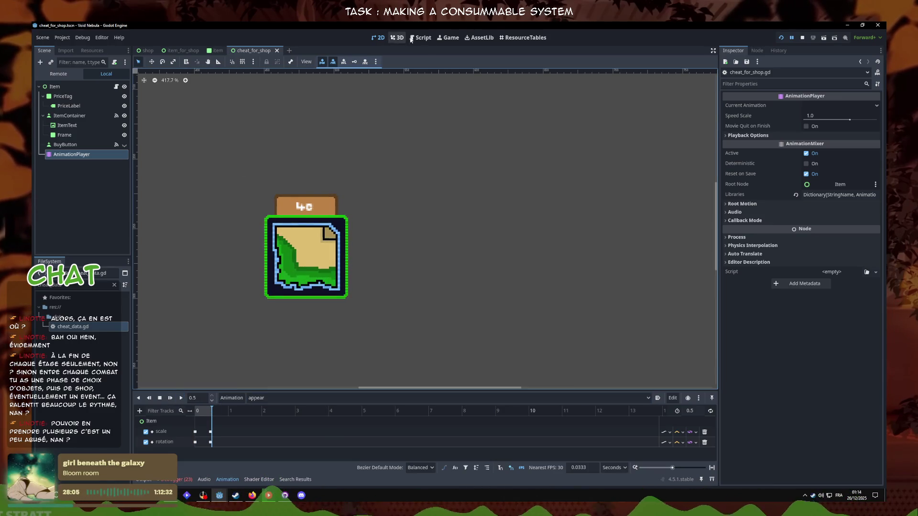
click(115, 86)
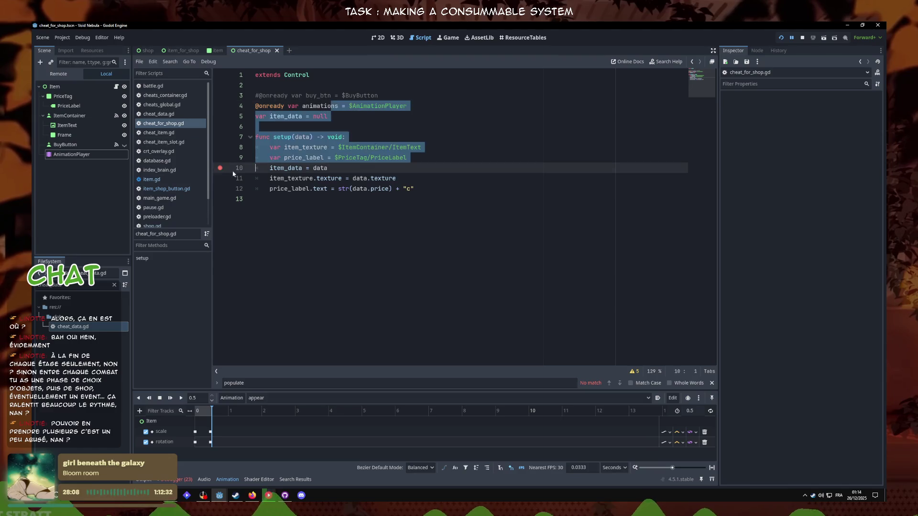
click(379, 124)
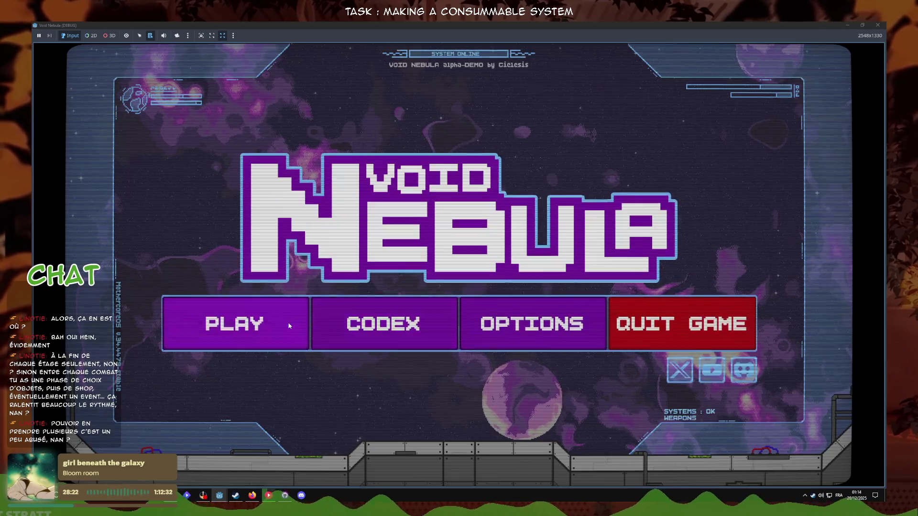
Step: Start a run from the menu and win the first fight to reach the shop and the line 10 breakpoint
click(294, 321)
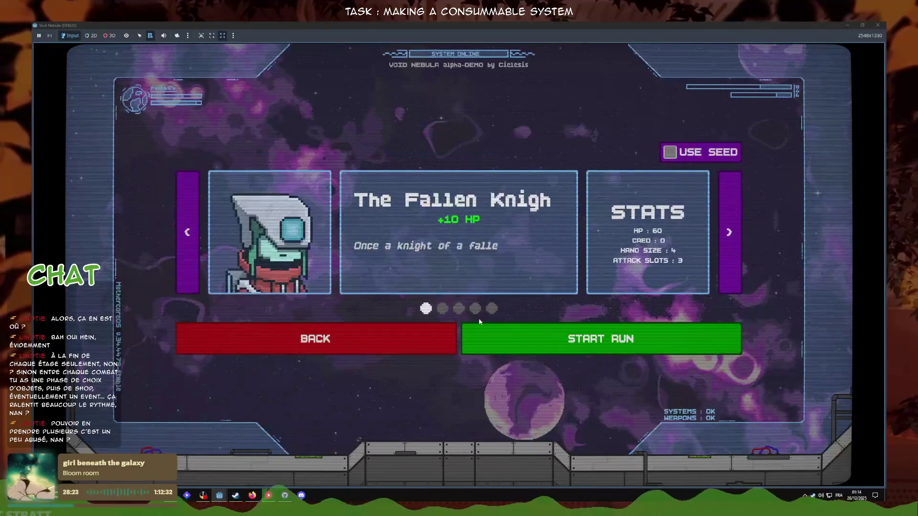
click(497, 336)
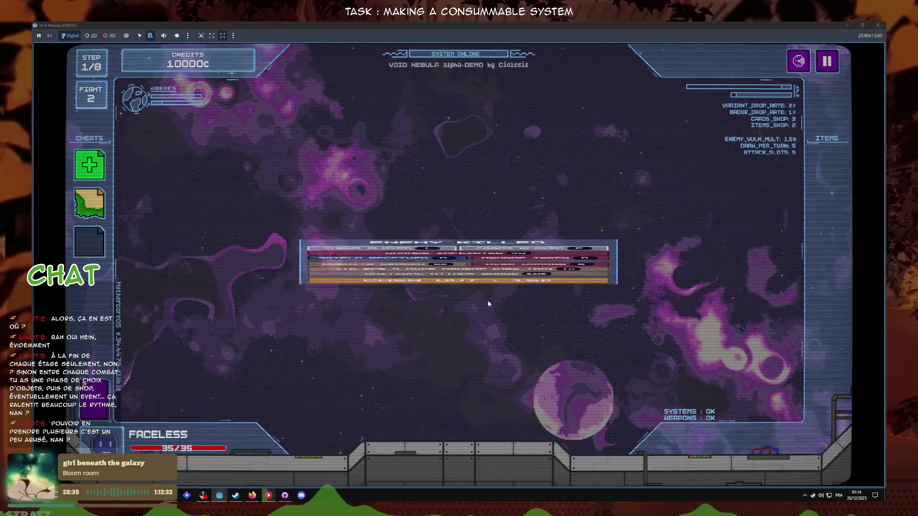
click(504, 367)
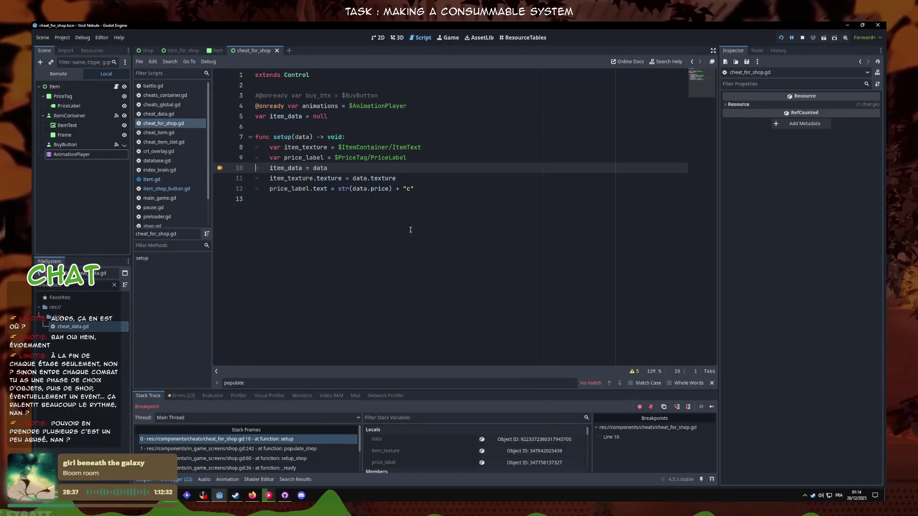
Step: Inspect the debugger stack frames for setup and its caller at shop.gd line 242
click(322, 199)
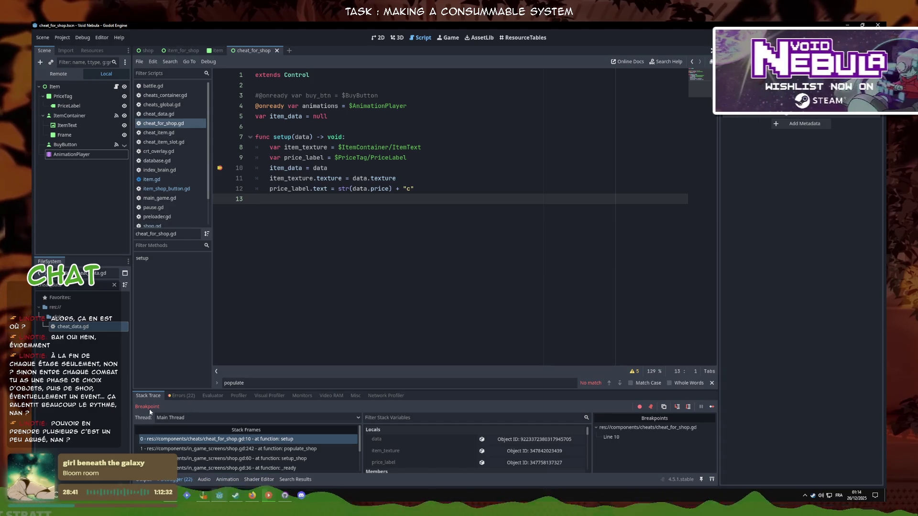
click(201, 439)
click(205, 442)
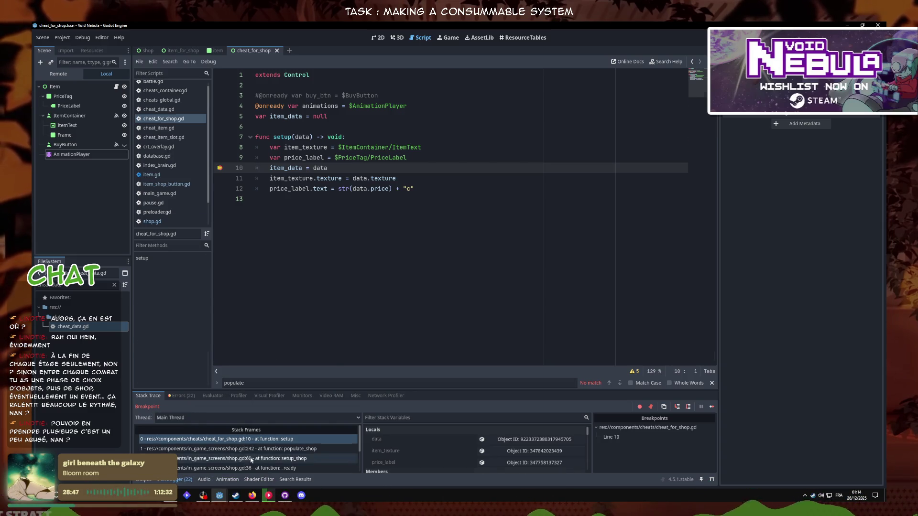
click(273, 449)
click(270, 439)
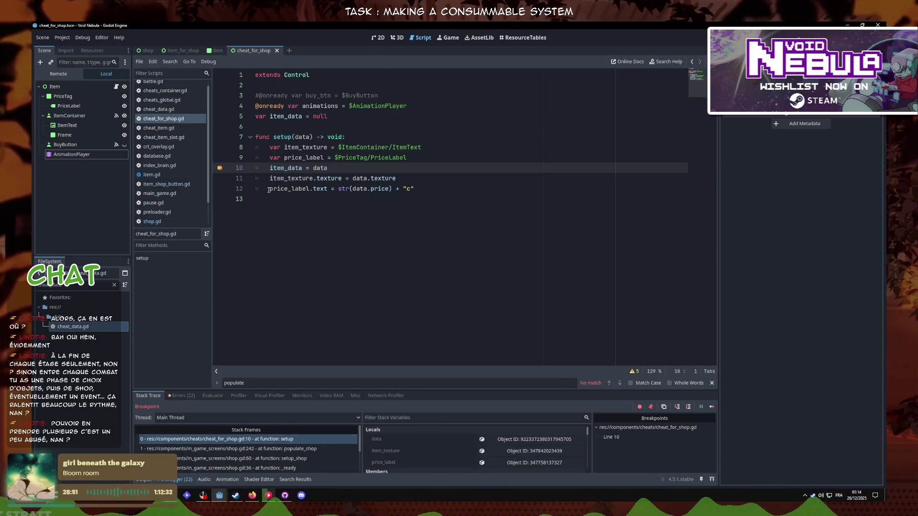
Step: Comment out setup lines 8–12 with Ctrl+K, add print(data), and relaunch the game
drag(414, 188, 242, 143)
key(ctrl+k)
click(361, 137)
key(Return)
text(data)
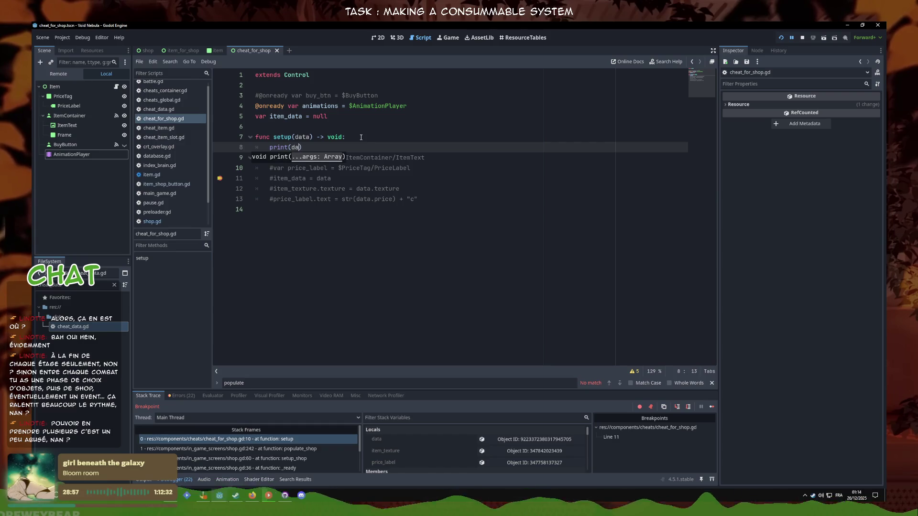
click(418, 140)
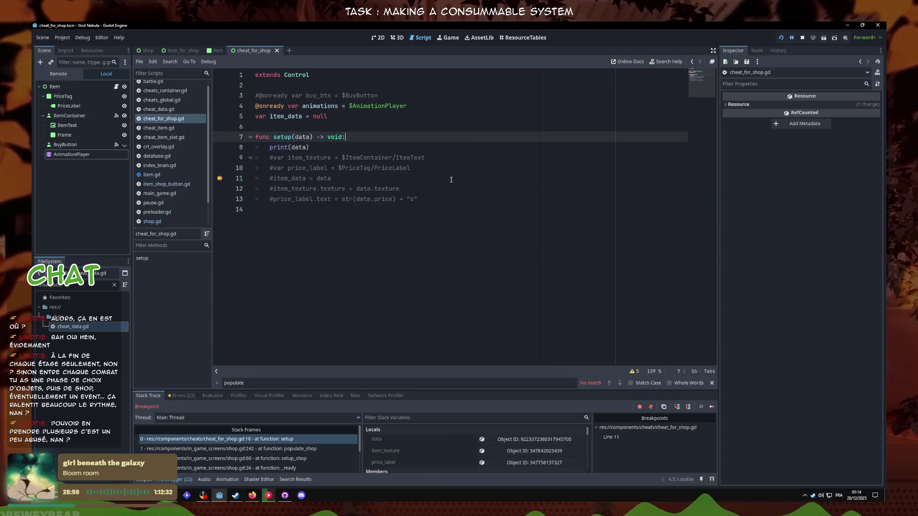
click(373, 178)
click(781, 38)
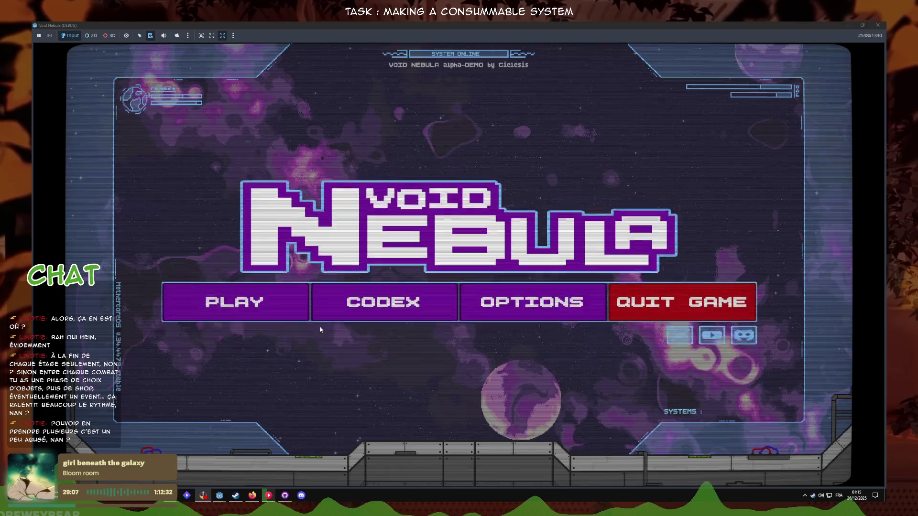
Step: Play through the fight into the shop, reroll it four times, then stop the game with F8
click(287, 306)
click(495, 333)
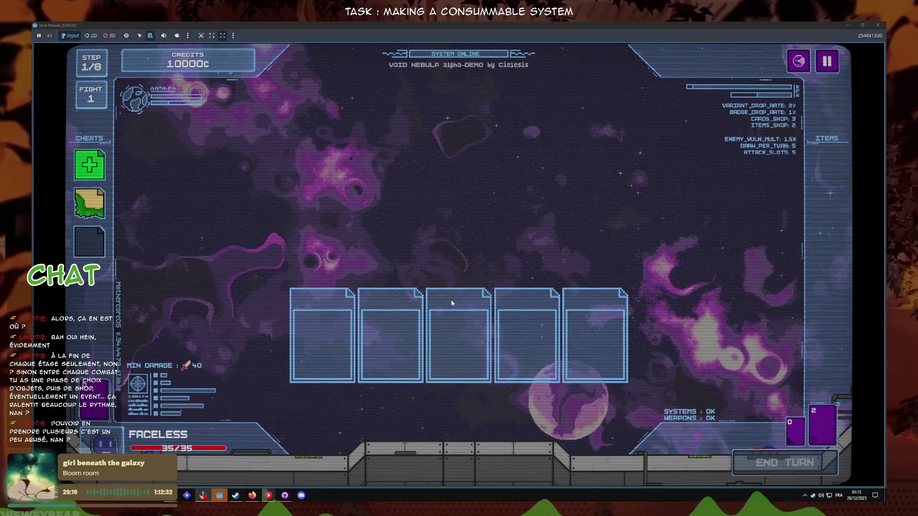
click(531, 392)
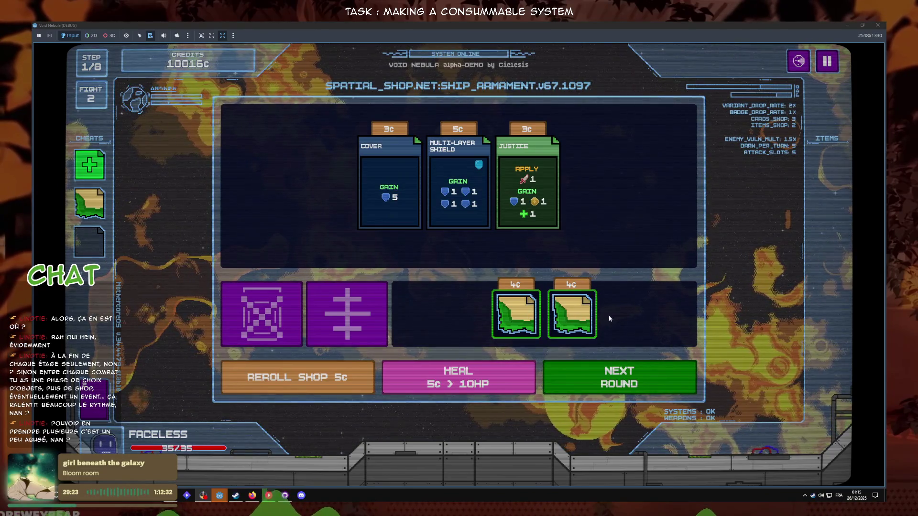
click(356, 377)
click(356, 378)
click(356, 378)
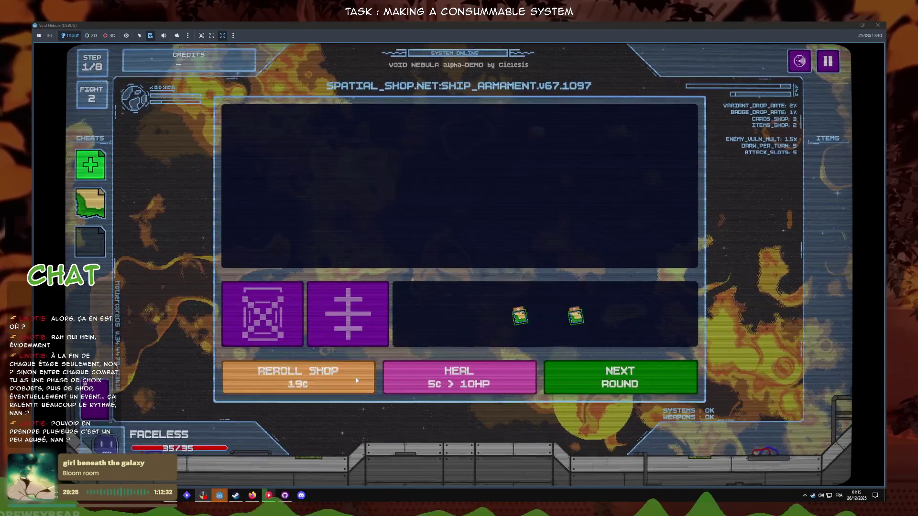
click(356, 378)
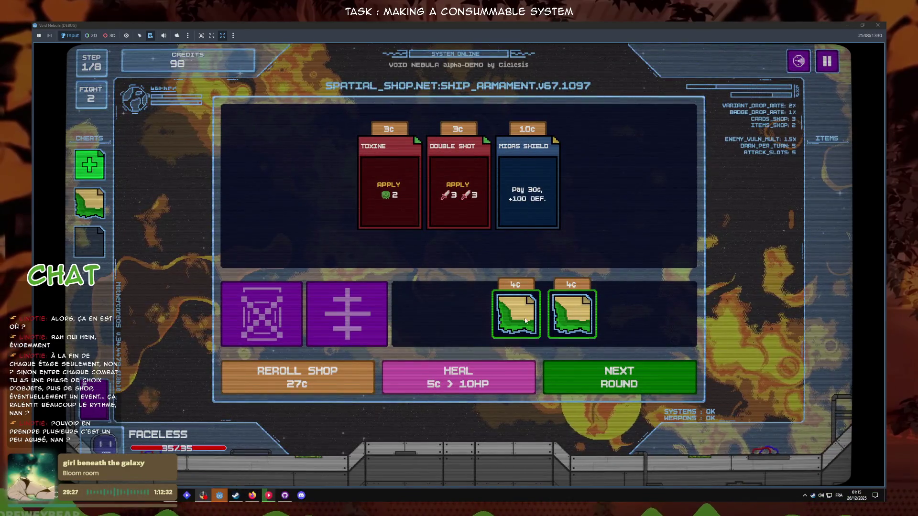
key(F8)
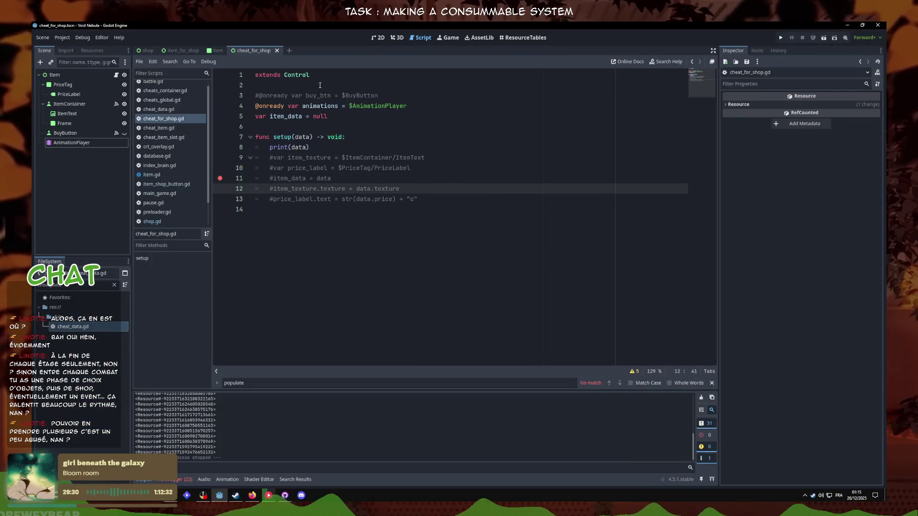
Step: Look through the item and item_for_shop scenes, then switch back to shop.gd's item loop
key(ctrl+F1)
key(ctrl+F3)
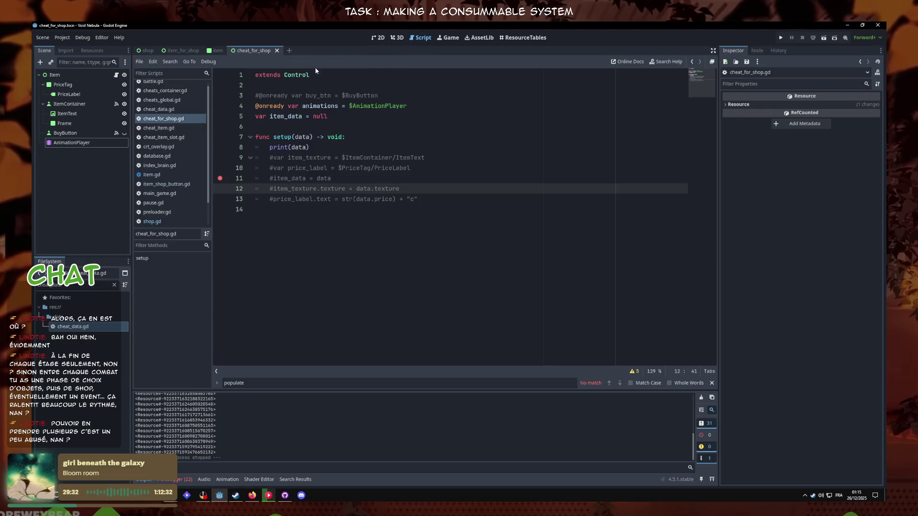
click(216, 50)
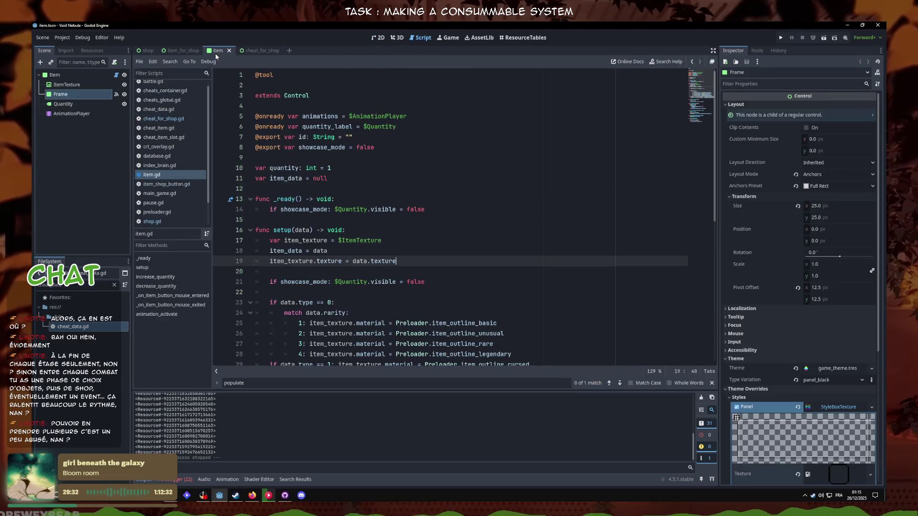
click(181, 50)
click(146, 50)
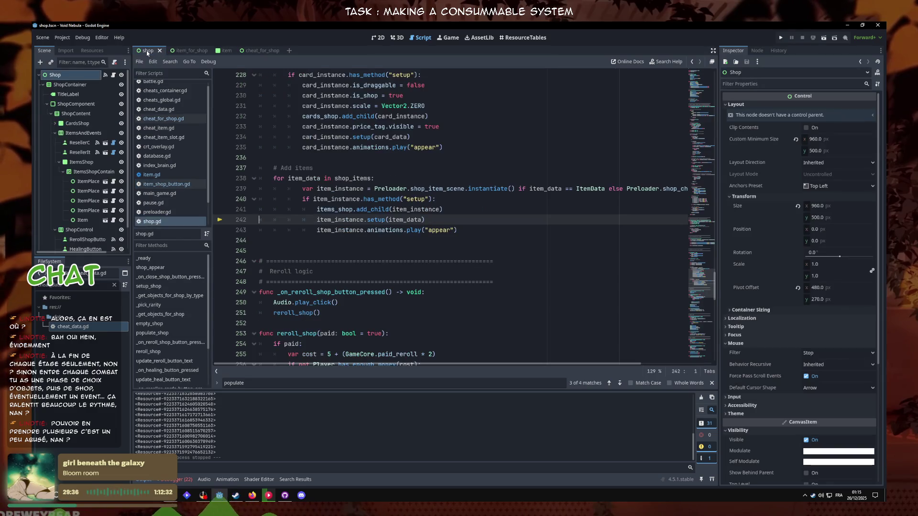
Step: Paste the scene-choosing version over the Add items loop and indent it one level
mouse_move(459, 231)
mouse_down()
mouse_move(236, 172)
mouse_move(243, 189)
mouse_up()
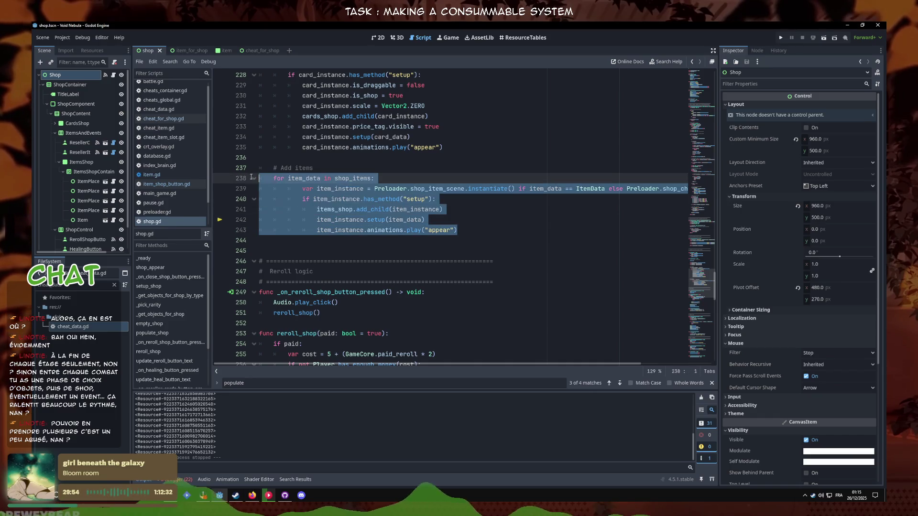
text(for item_data in shop_items: 	var scene = Preloader.shop_cheat_scene if item_data is CheatData else Preloader.shop_item_scene 	var item_instance = scene.instantiate()  	items_shop.add_child(item_instance) 	item_instance.setup(item_data) 	item_instance.animations.play("appear"))
drag(426, 239, 267, 179)
key(Tab)
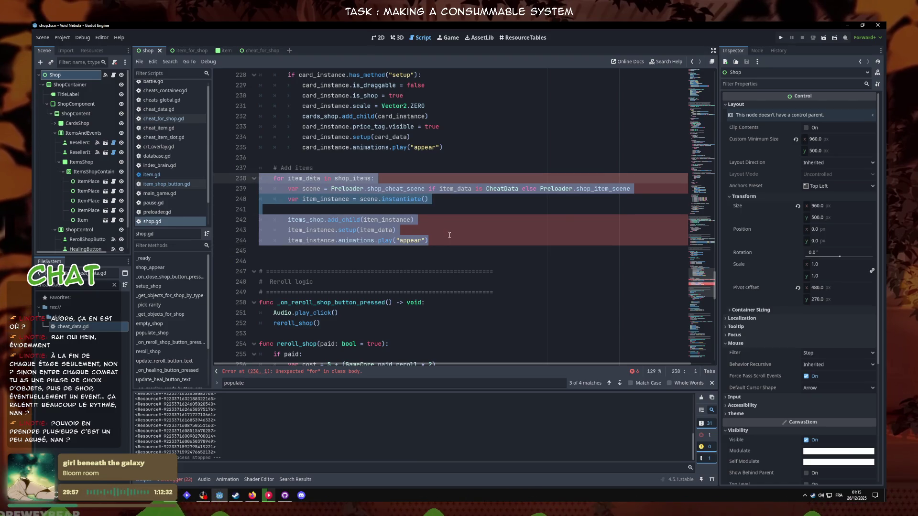
click(431, 220)
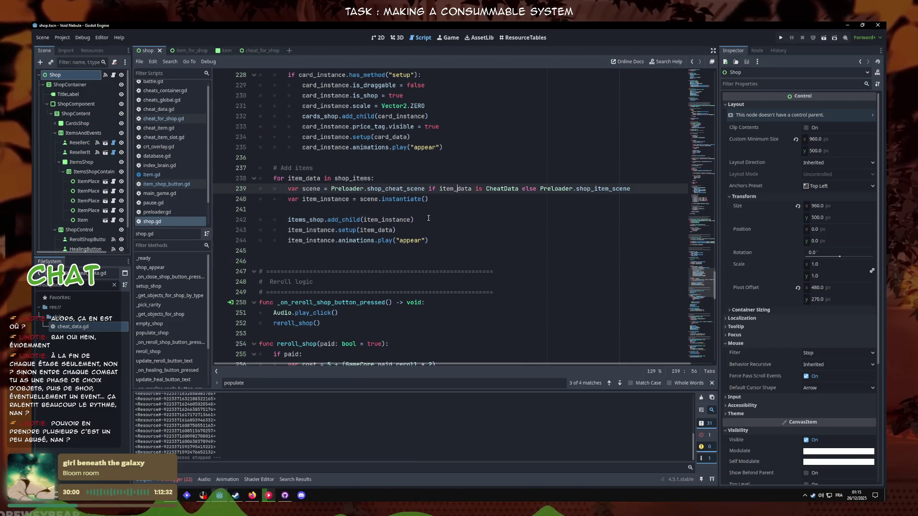
Step: Review the new loop's CheatData condition on line 239, then launch the game to test
click(473, 205)
click(501, 189)
scroll(445, 257, up, 5)
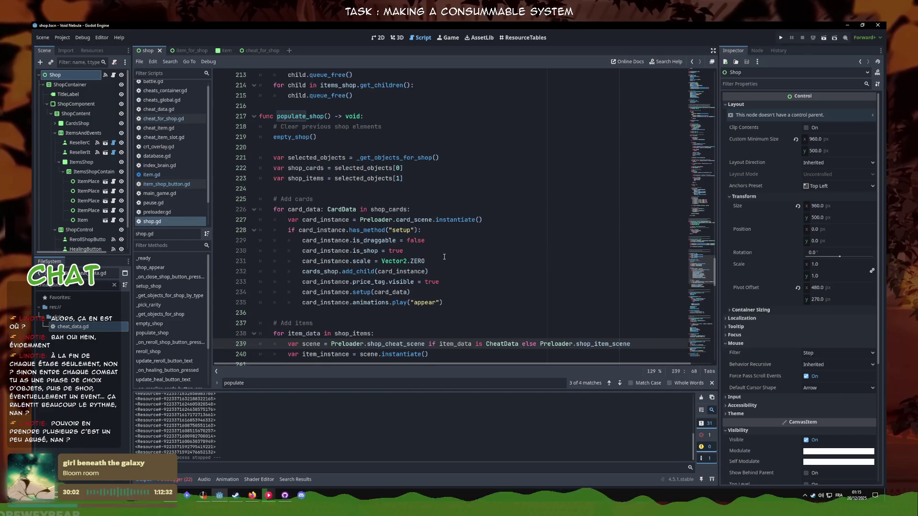
scroll(445, 256, down, 4)
key(Down)
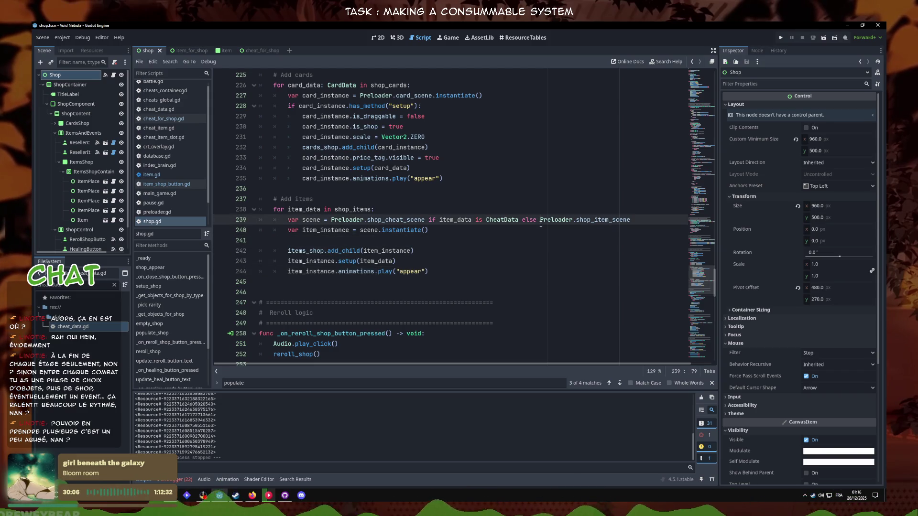
key(Up)
key(Down)
key(Down)
key(Down)
key(Down)
key(Down)
key(Down)
key(Up)
key(Up)
key(Up)
click(604, 239)
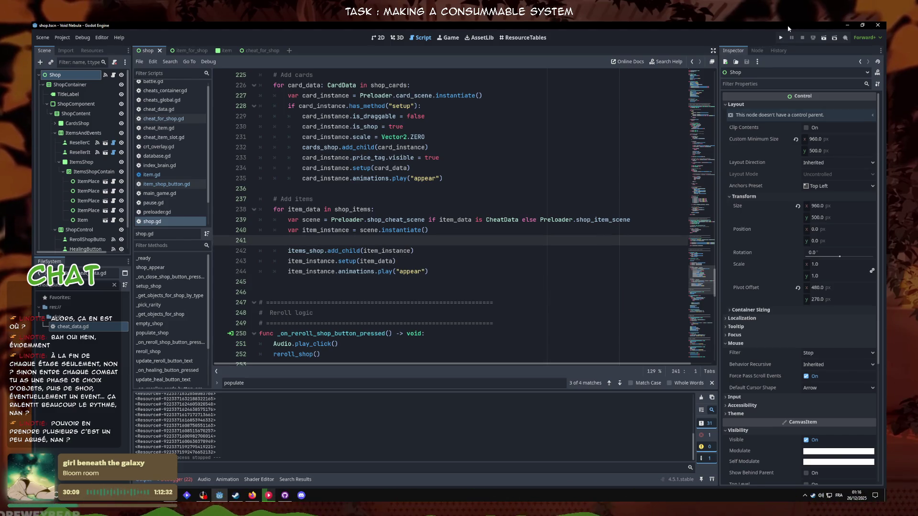
click(781, 37)
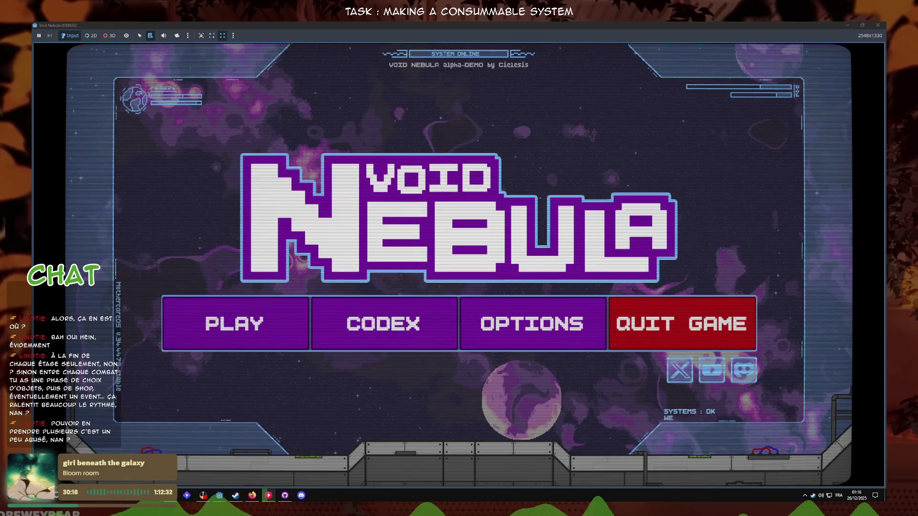
Step: Run as Faceless to the shop, reroll it six times, grant credits with C, then return to the editor
click(236, 323)
click(495, 342)
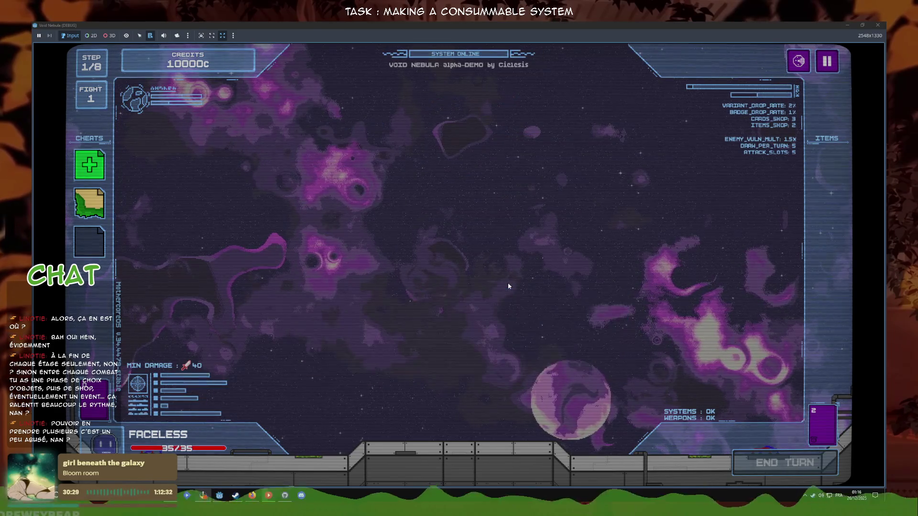
click(340, 372)
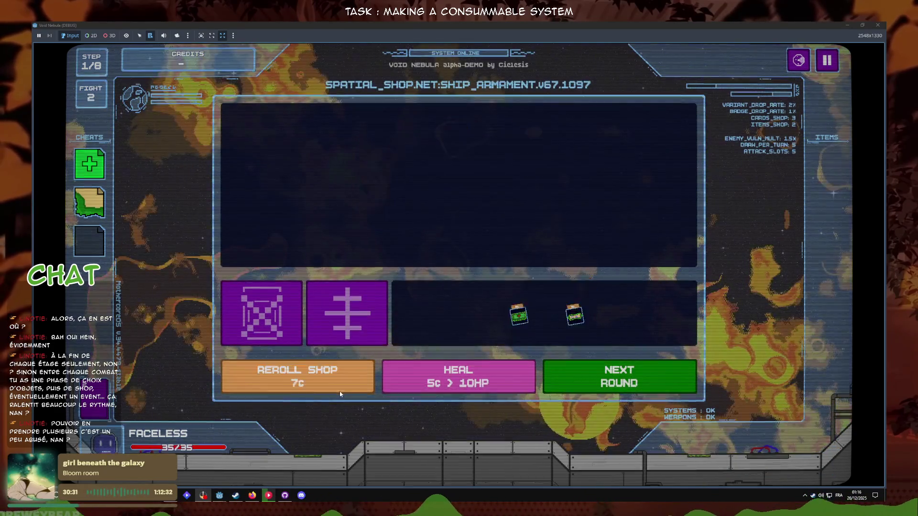
click(340, 391)
click(341, 391)
click(342, 391)
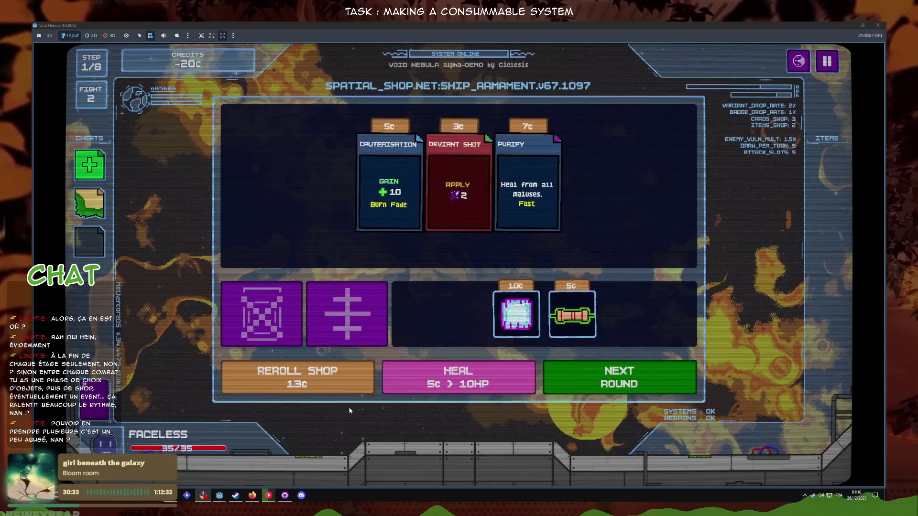
click(336, 382)
click(337, 382)
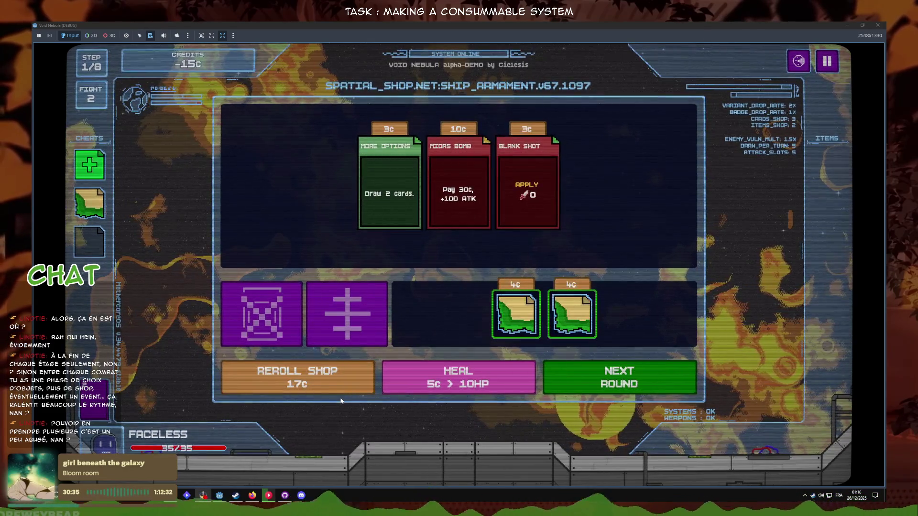
click(367, 393)
key(c)
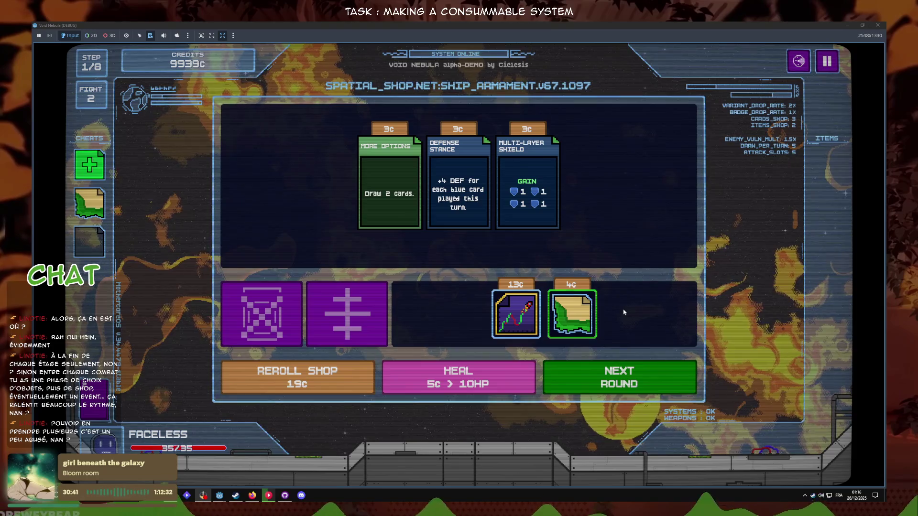
key(alt+Tab)
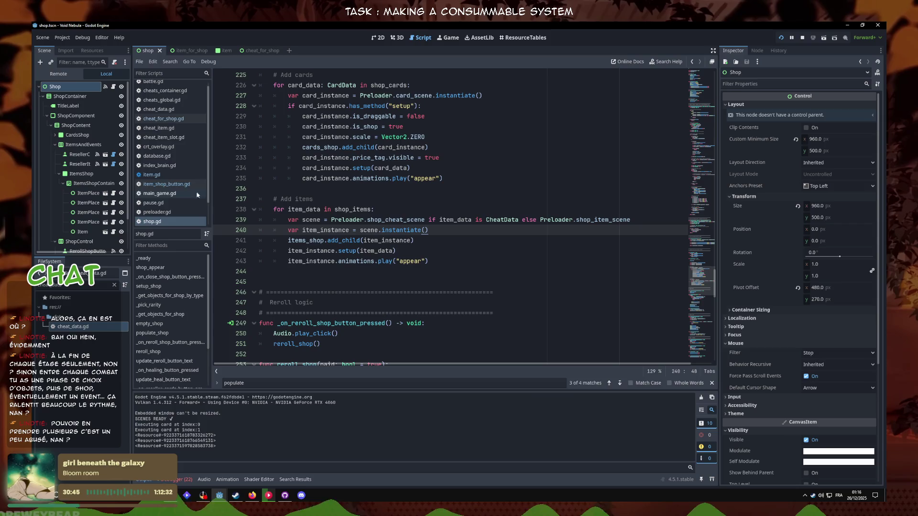
Step: Restore cheat_for_shop.gd's setup body without the print, then reroll the shop to hit the line-10 breakpoint
click(170, 118)
drag(419, 199, 253, 159)
key(ctrl+z)
key(ctrl+z)
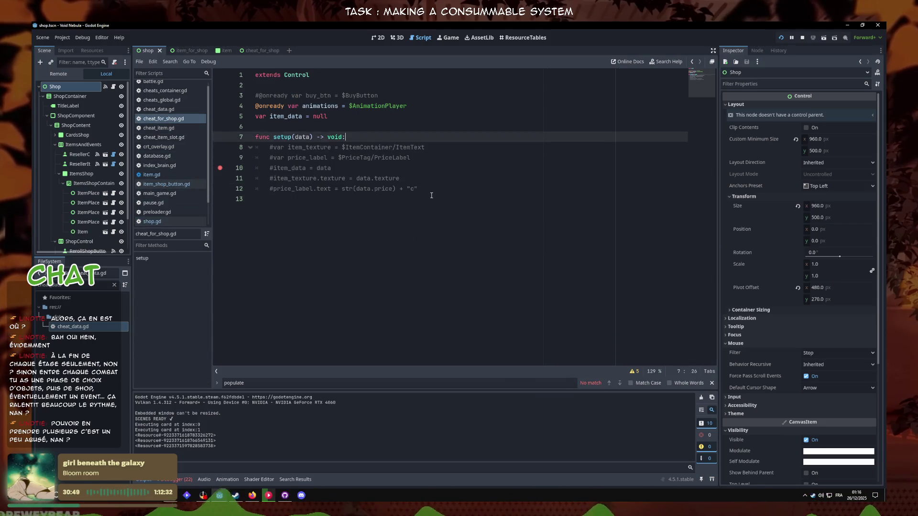
click(220, 499)
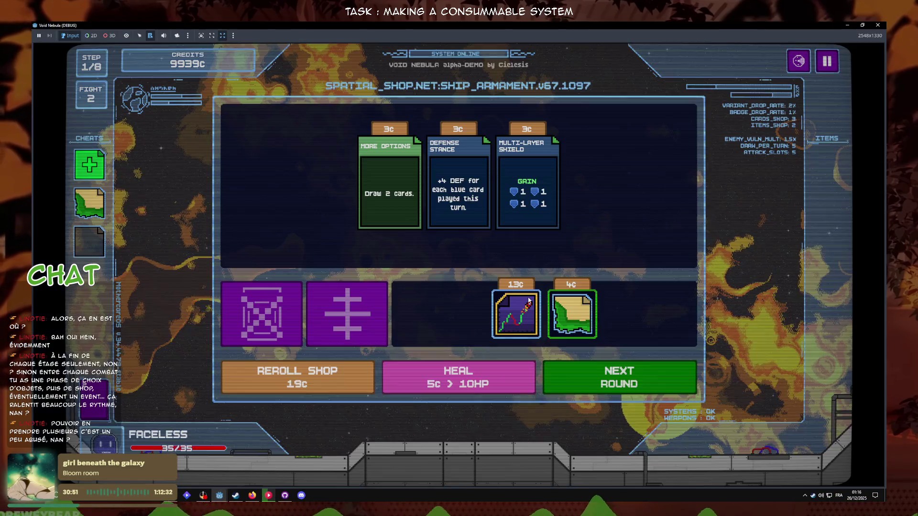
click(344, 384)
click(344, 386)
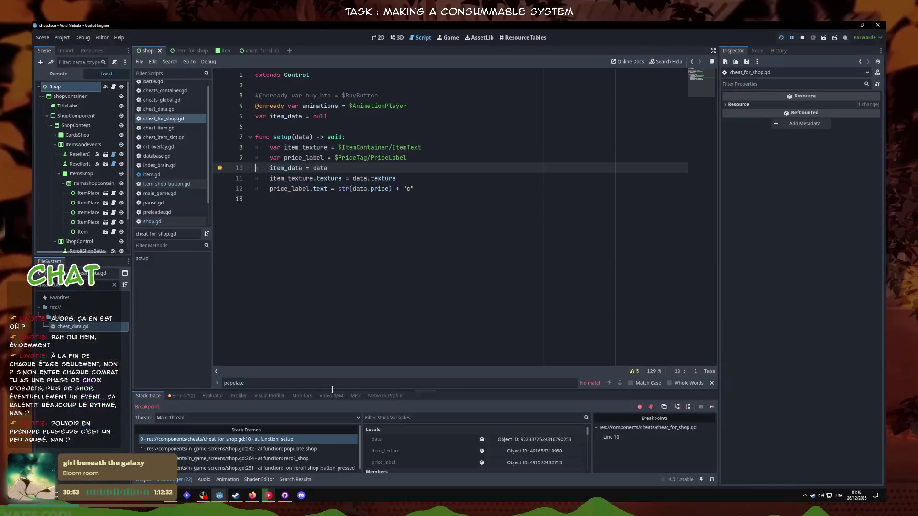
Step: Inspect setup lines 10–12, the Output panel and the calling frame in shop.gd
mouse_move(414, 189)
mouse_down()
mouse_move(311, 168)
mouse_move(296, 178)
mouse_move(295, 168)
mouse_up()
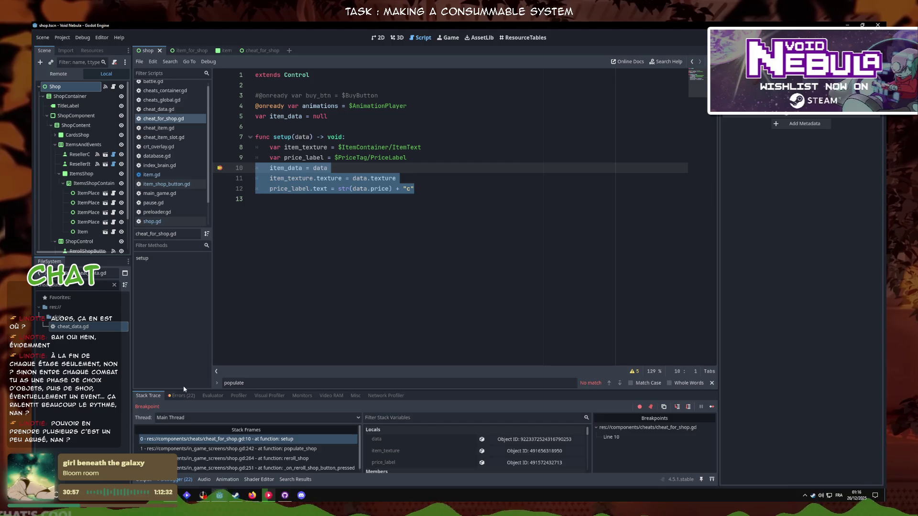
key(F12)
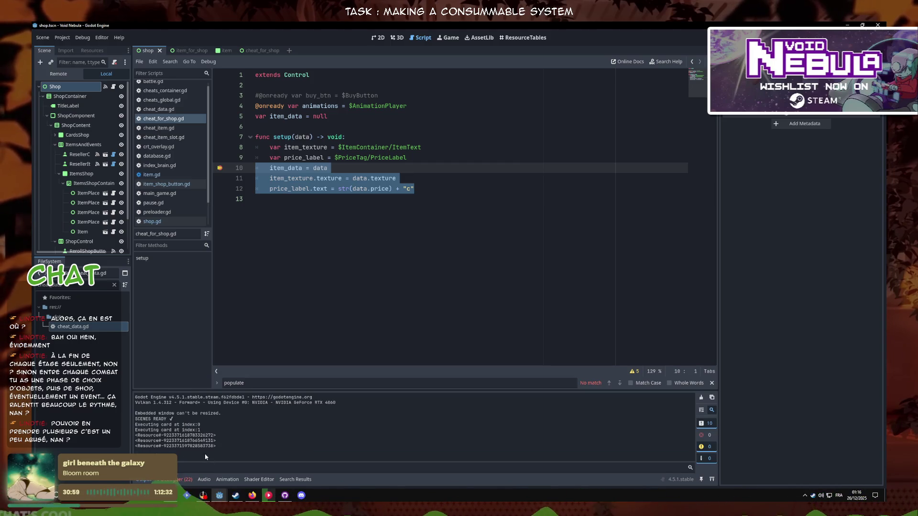
drag(414, 189, 302, 168)
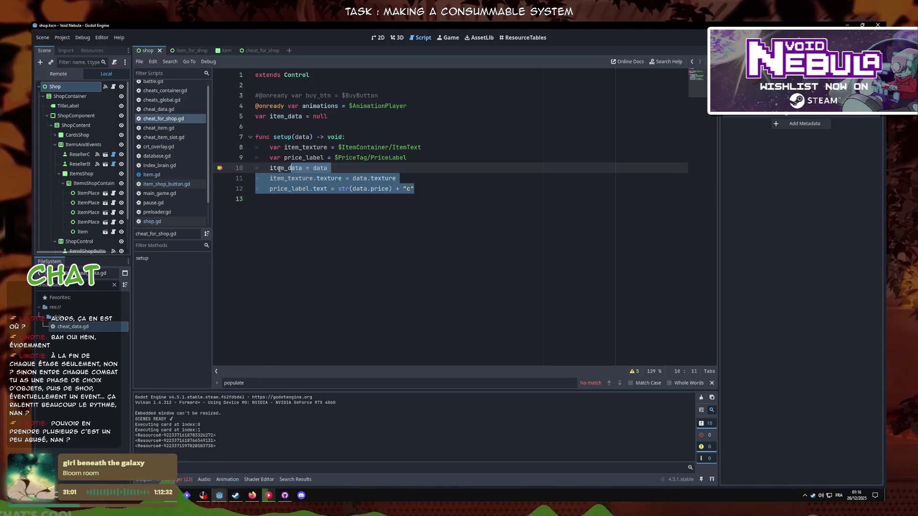
key(shift+Up)
key(shift+Up)
key(shift+Up)
key(ctrl+a)
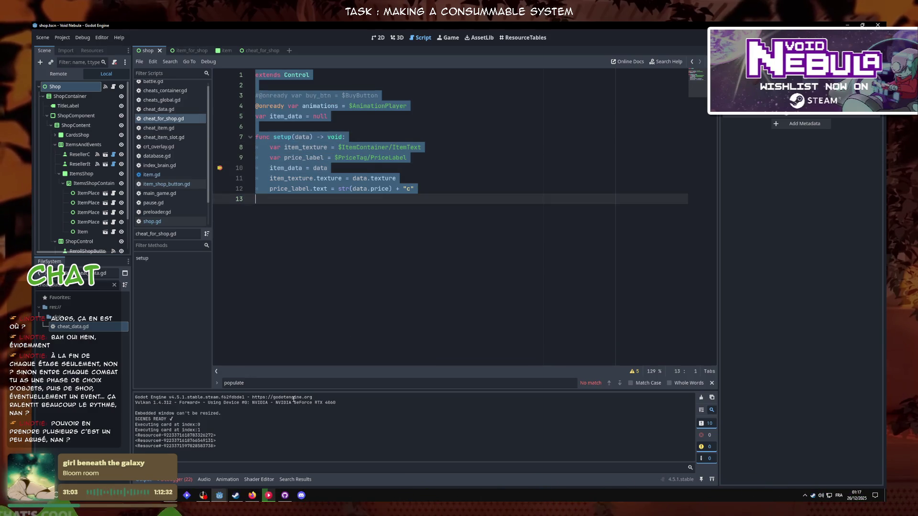
click(248, 501)
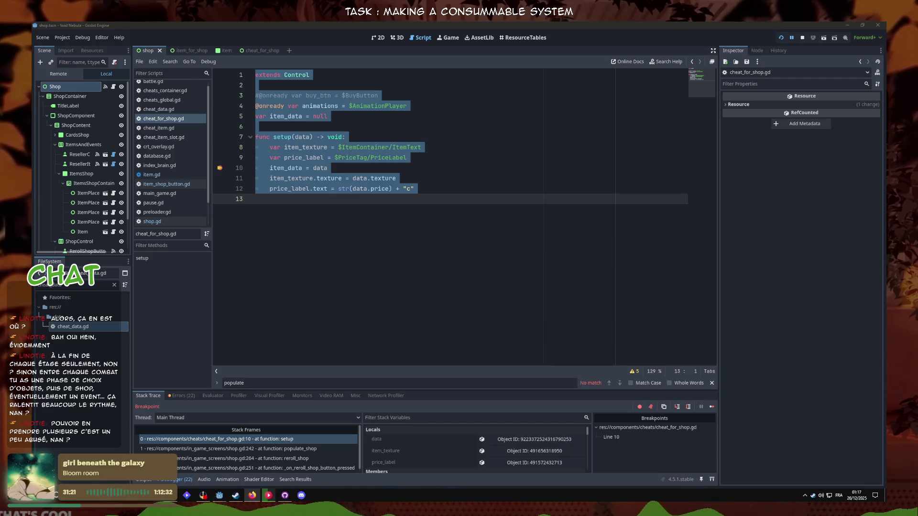
click(258, 439)
Step: Switch back to the paused setup frame and place the caret on line 9's price label path
click(260, 449)
click(265, 440)
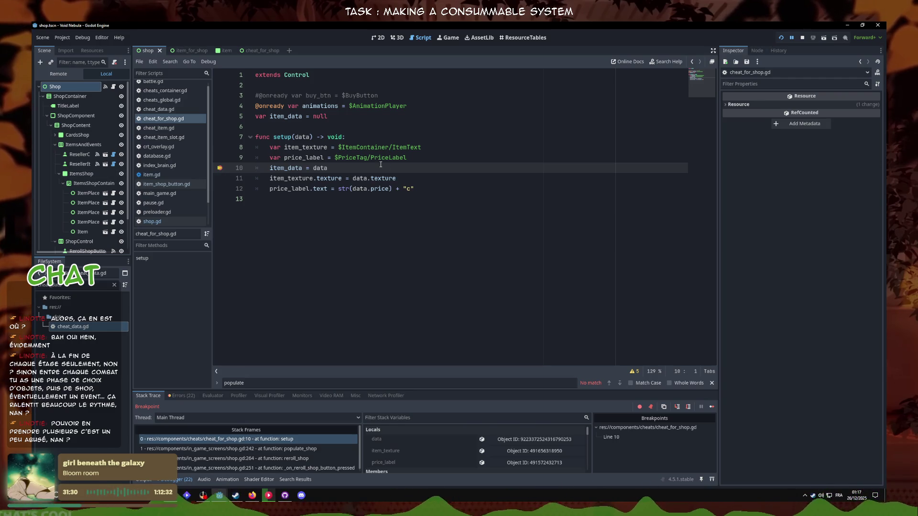
click(427, 157)
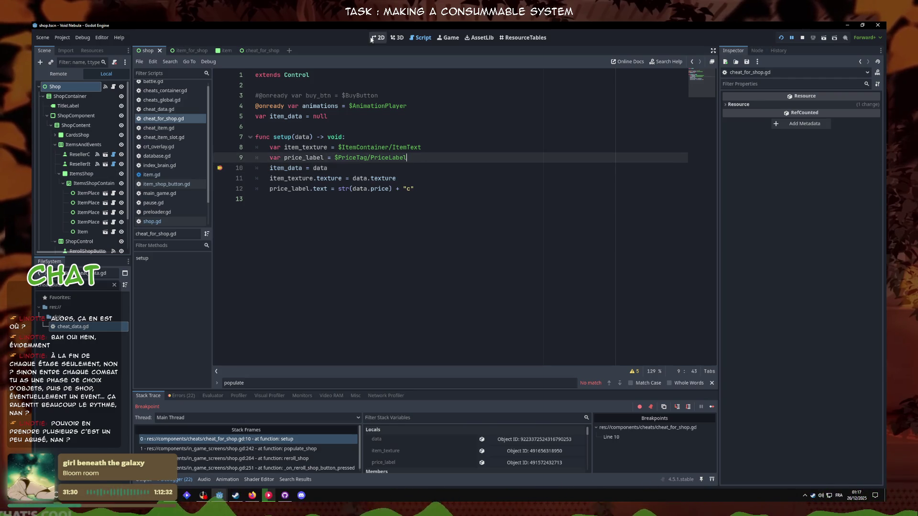
Step: In the cheat_for_shop scene, drop PriceLabel and ItemText onto lines 9 and 8, then undo to the original paths
click(254, 51)
drag(414, 161, 335, 158)
mouse_move(68, 106)
mouse_down()
mouse_move(335, 163)
mouse_move(363, 167)
mouse_move(371, 158)
mouse_up()
click(454, 144)
drag(453, 145, 338, 147)
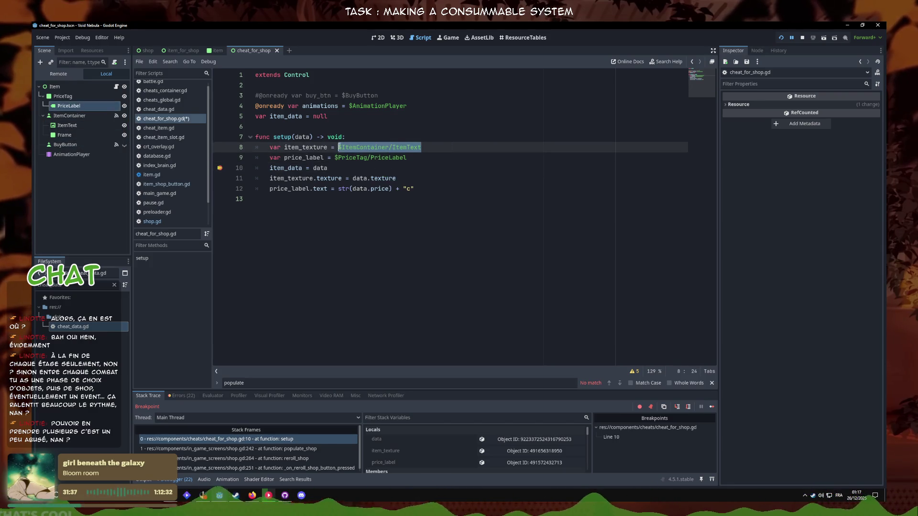
mouse_move(67, 126)
mouse_down()
mouse_move(335, 158)
mouse_move(373, 147)
mouse_up()
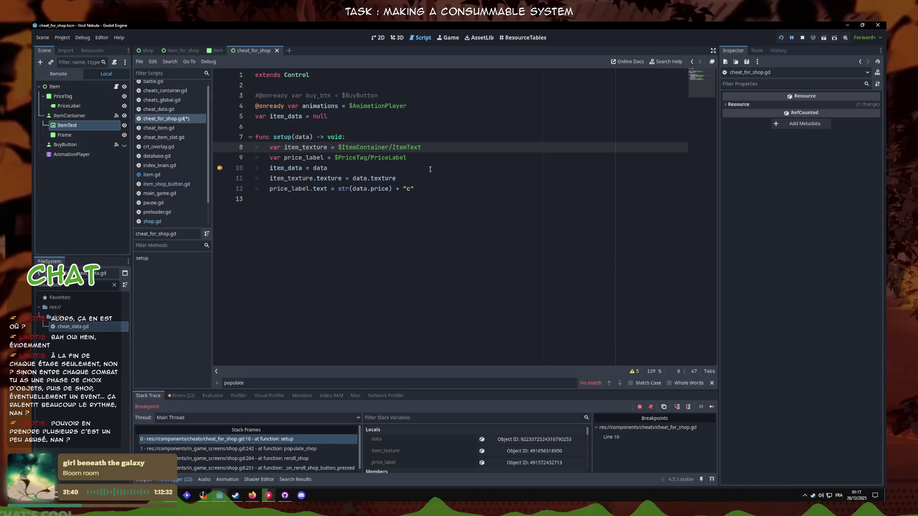
key(ctrl+z)
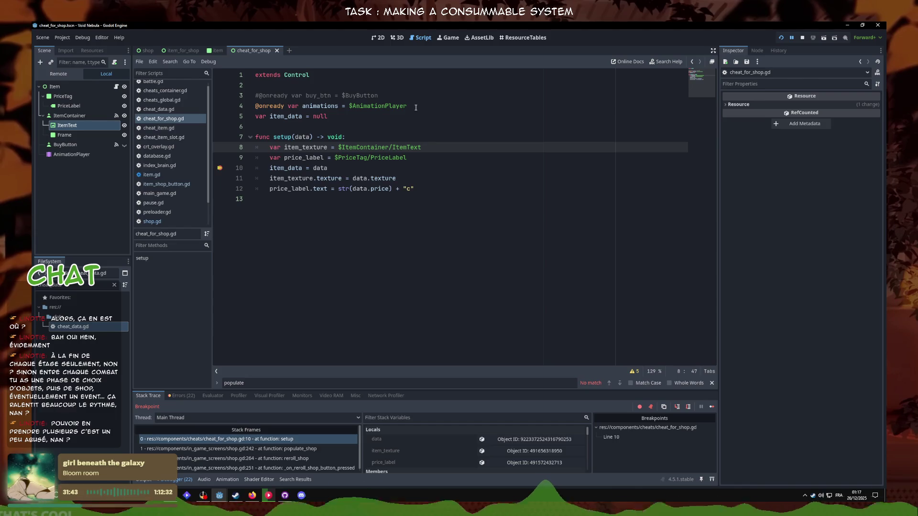
Step: Review setup lines 10–12 while comparing the shop.gd caller frame with the paused setup frame
click(416, 108)
click(413, 169)
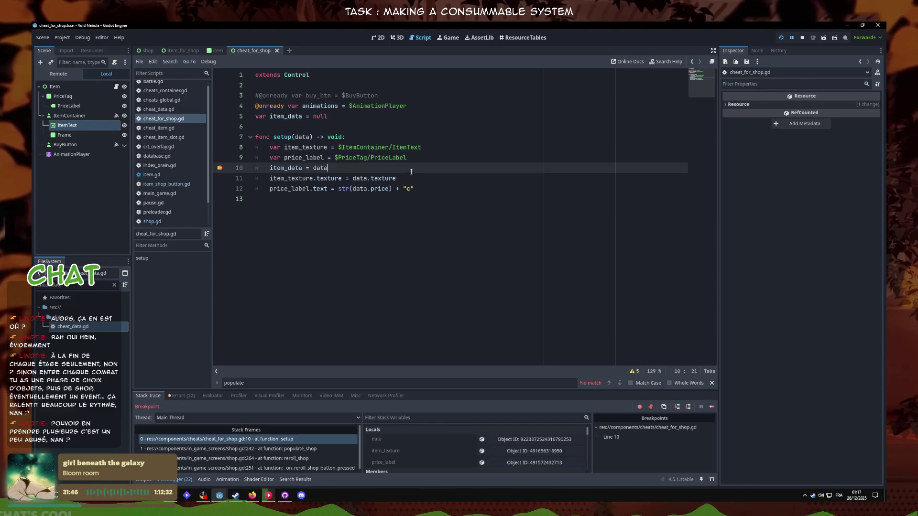
drag(415, 189, 210, 166)
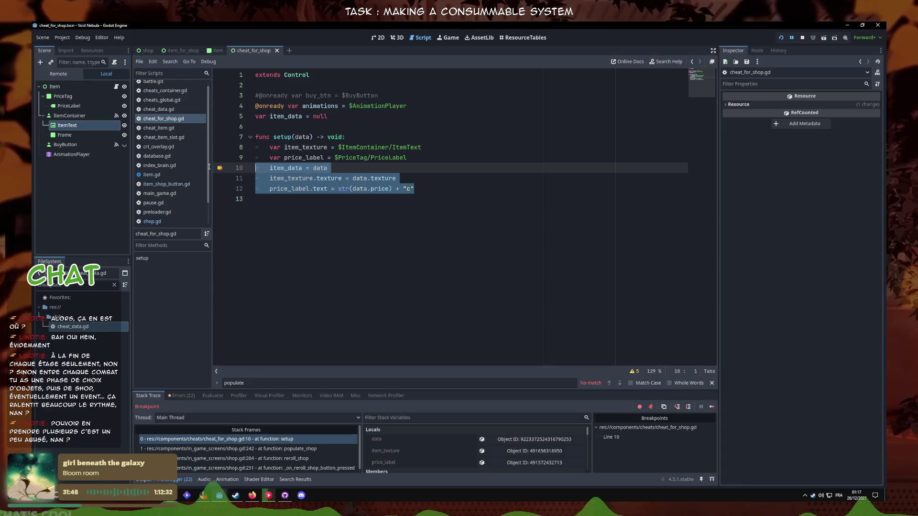
click(249, 449)
click(251, 441)
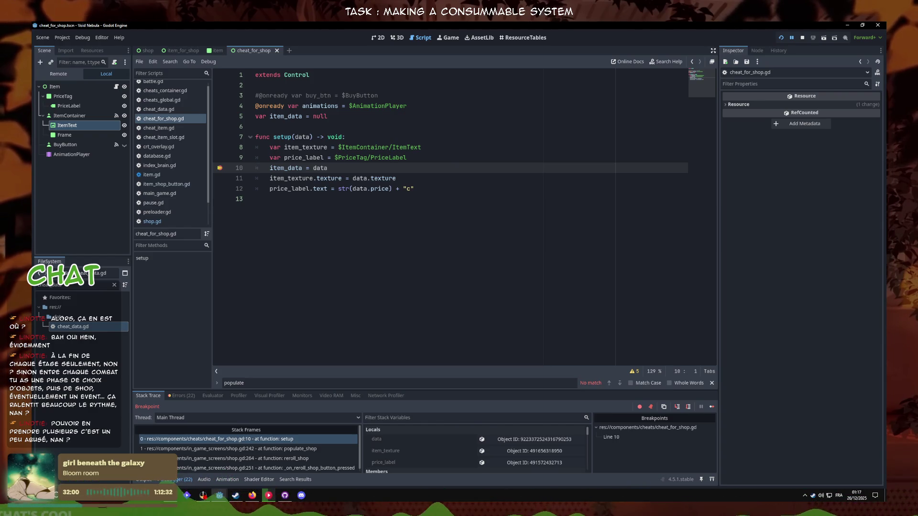
click(430, 179)
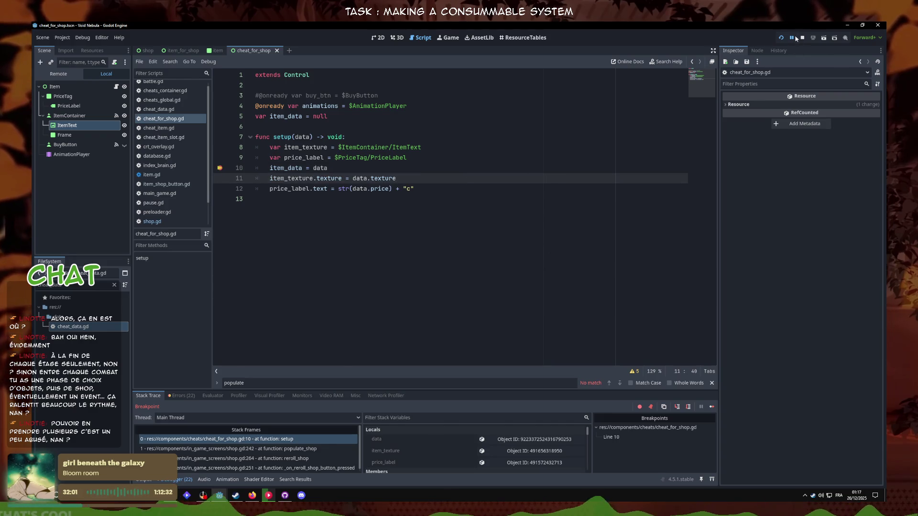
Step: Resume the game past the breakpoint and reroll the shop
click(792, 37)
click(335, 378)
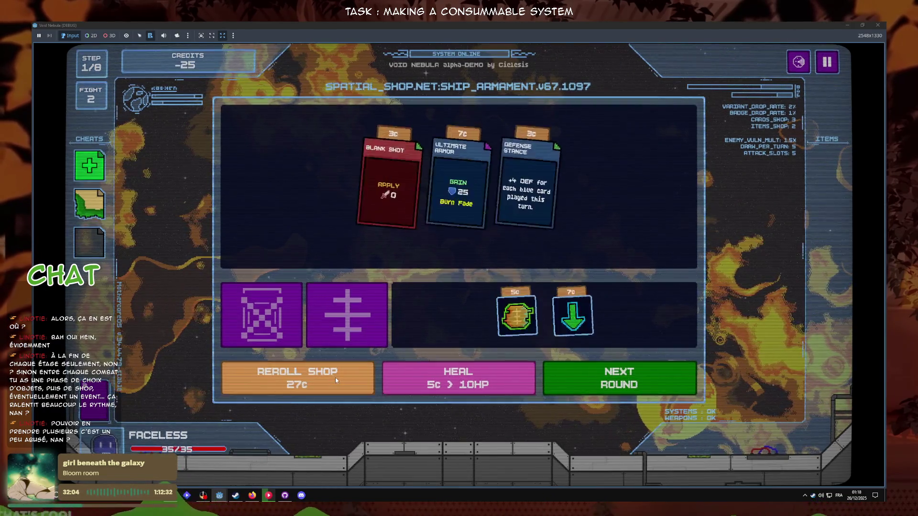
click(335, 378)
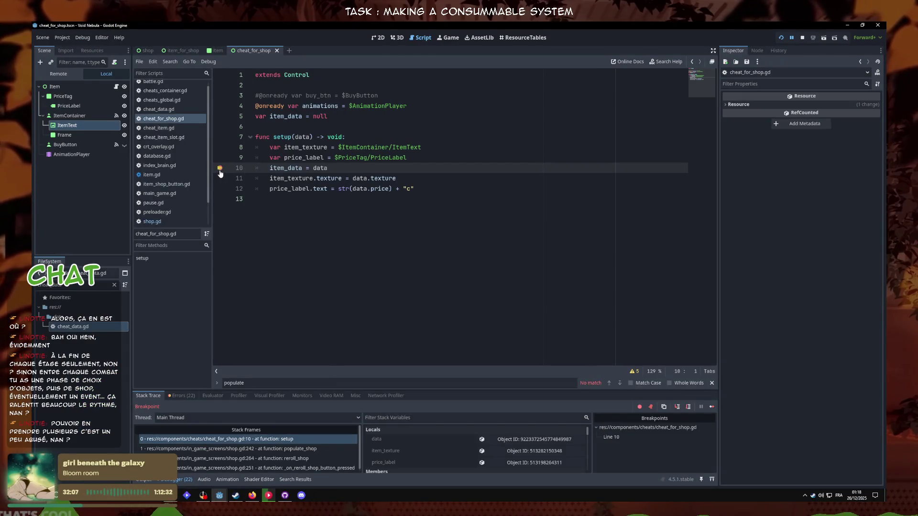
Step: Remove the breakpoint from line 10 of the script
key(Down)
key(Down)
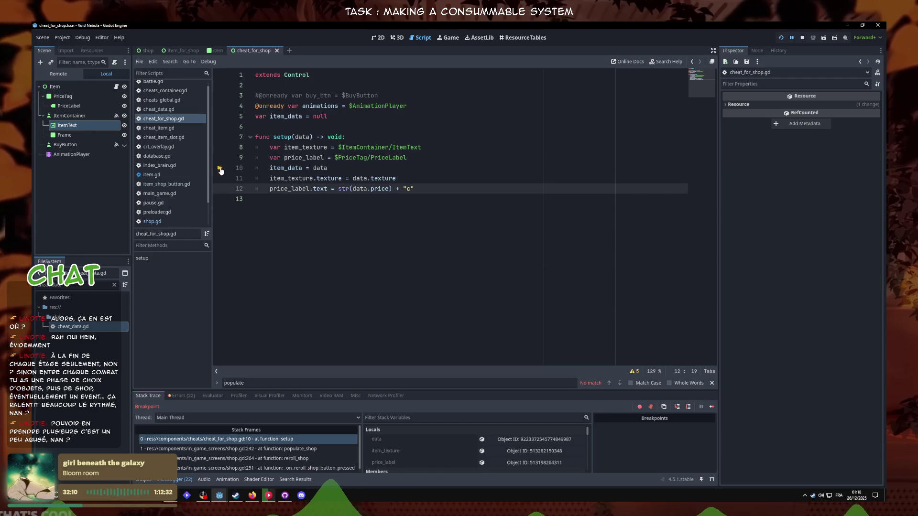
click(379, 170)
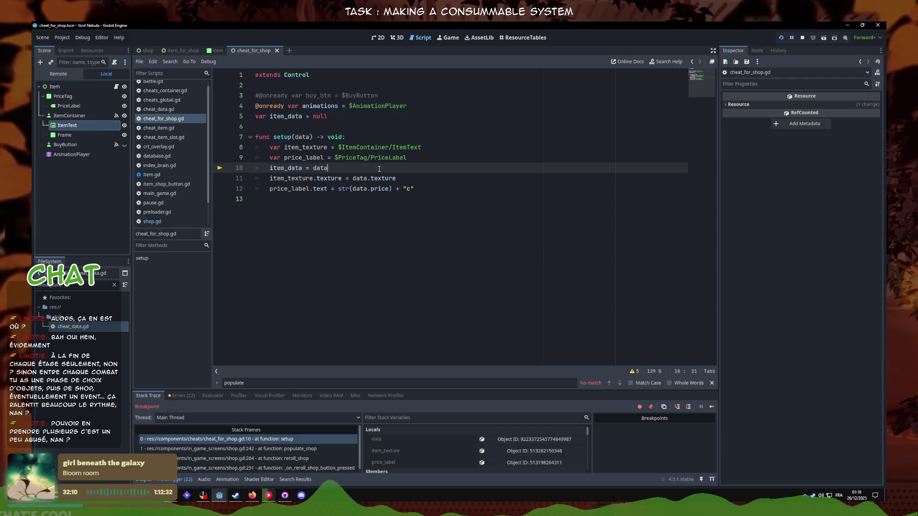
right_click(221, 172)
click(220, 171)
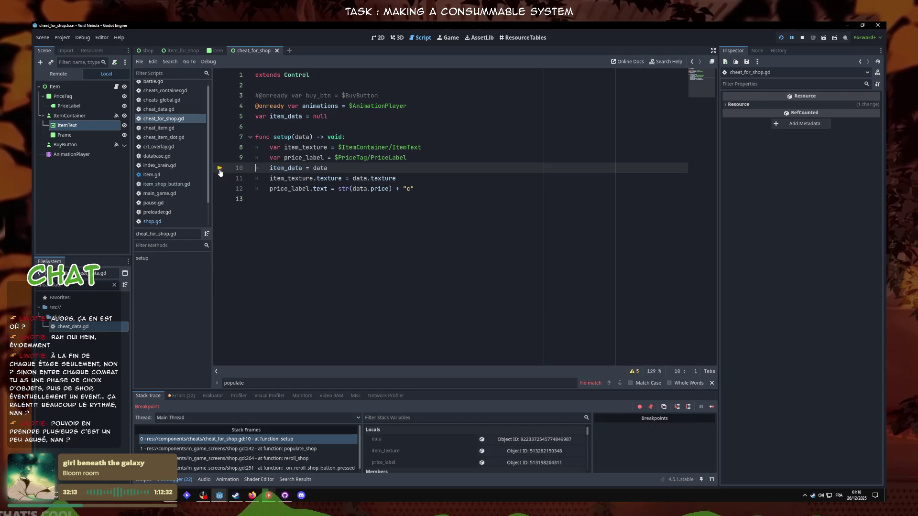
Step: Resume the game and reroll the shop several times without pausing
click(792, 38)
click(349, 377)
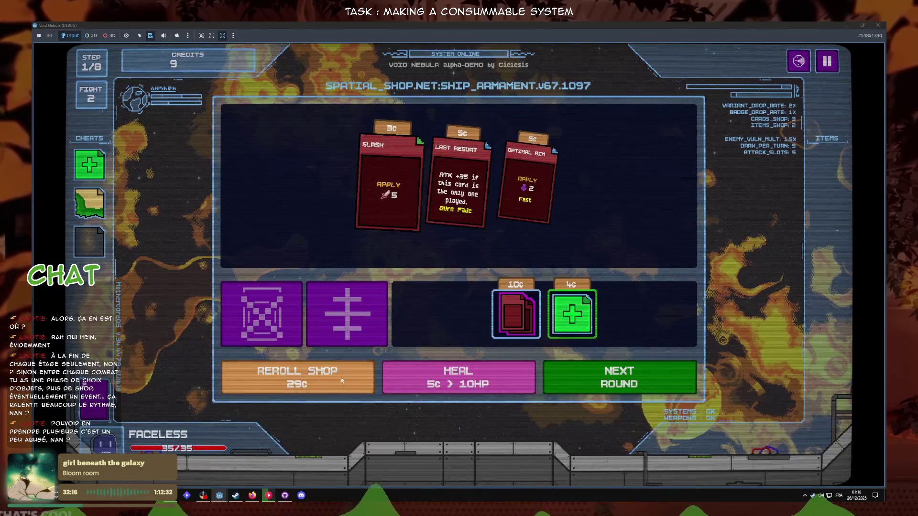
click(349, 377)
click(349, 370)
click(349, 369)
click(349, 369)
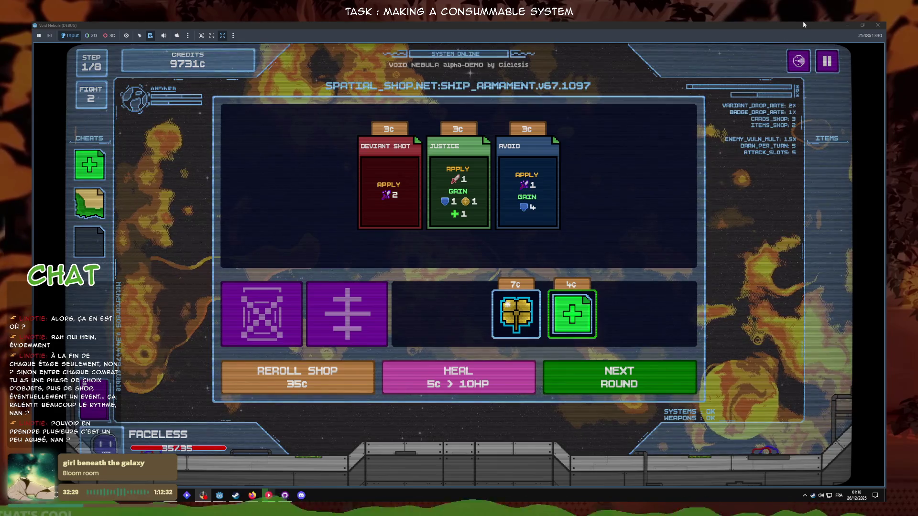
Step: Stop the game with F8 and open the item scene with its item.gd script
key(F8)
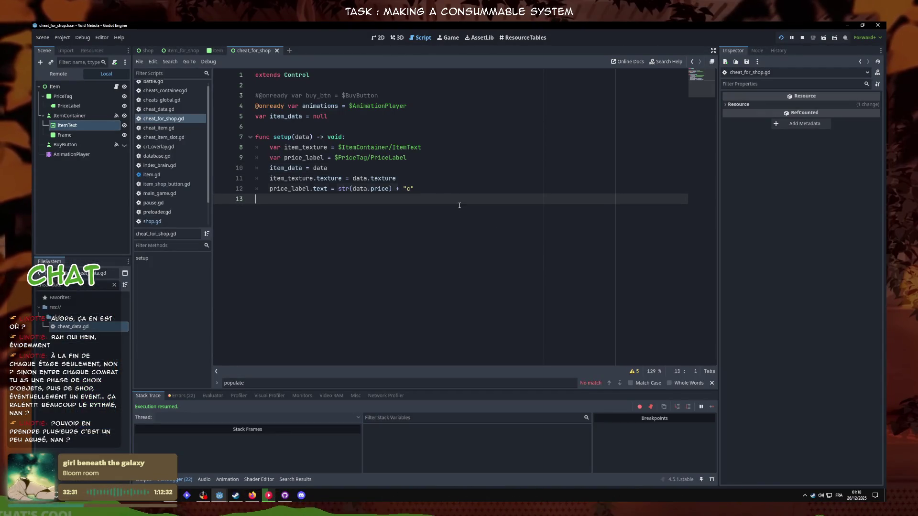
click(377, 40)
click(419, 39)
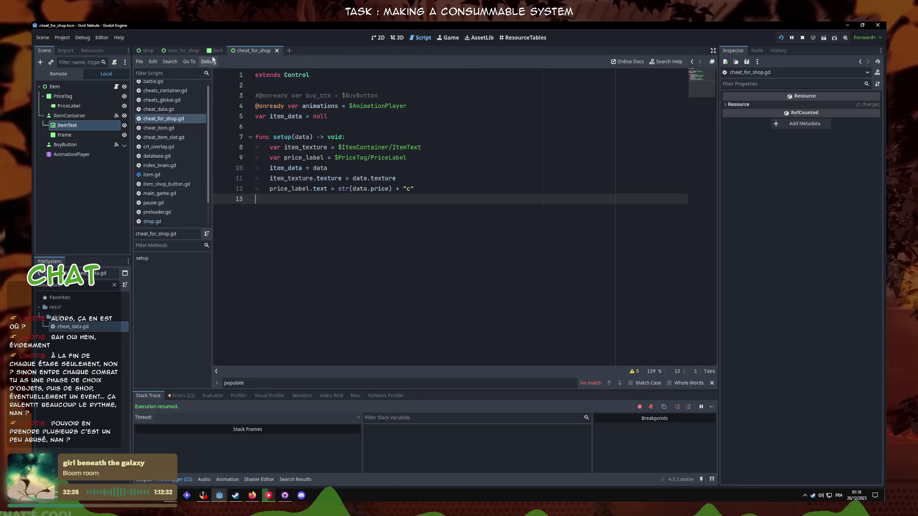
click(216, 51)
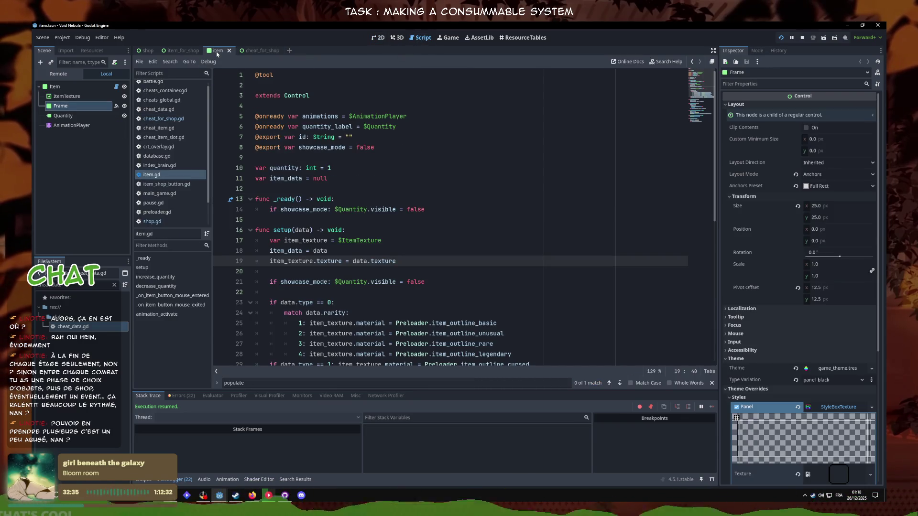
Step: Open the item_for_shop scene, select ItemContainer and show its signal connections
click(181, 51)
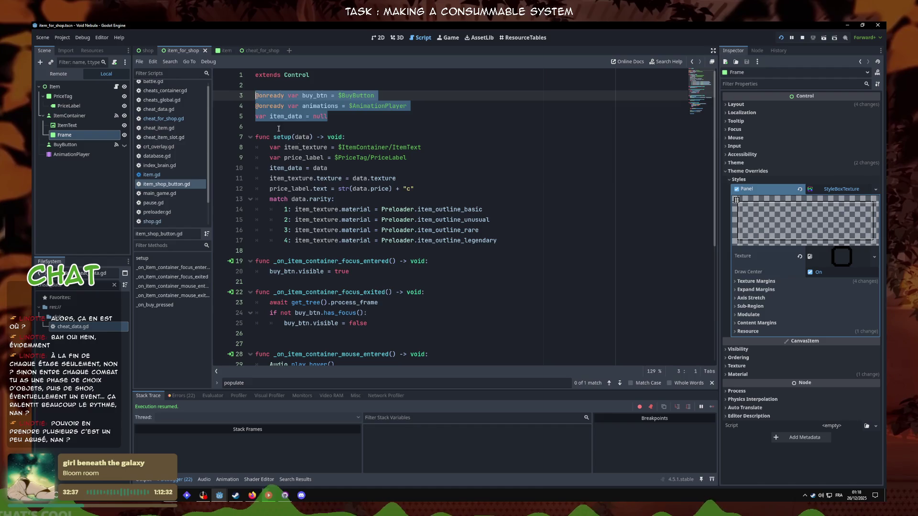
click(378, 37)
click(70, 115)
click(757, 51)
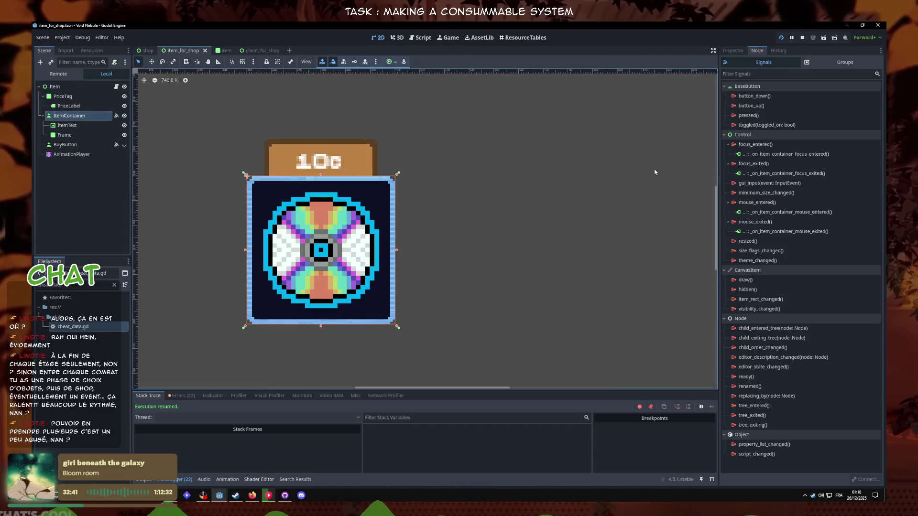
Step: Reroll the shop in the running game, then return to the editor and save the scene
mouse_move(219, 496)
click(250, 478)
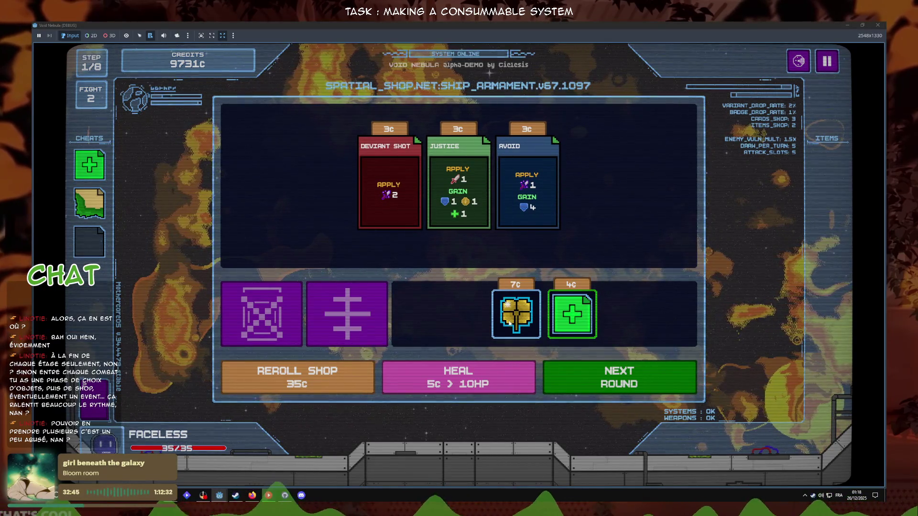
click(335, 383)
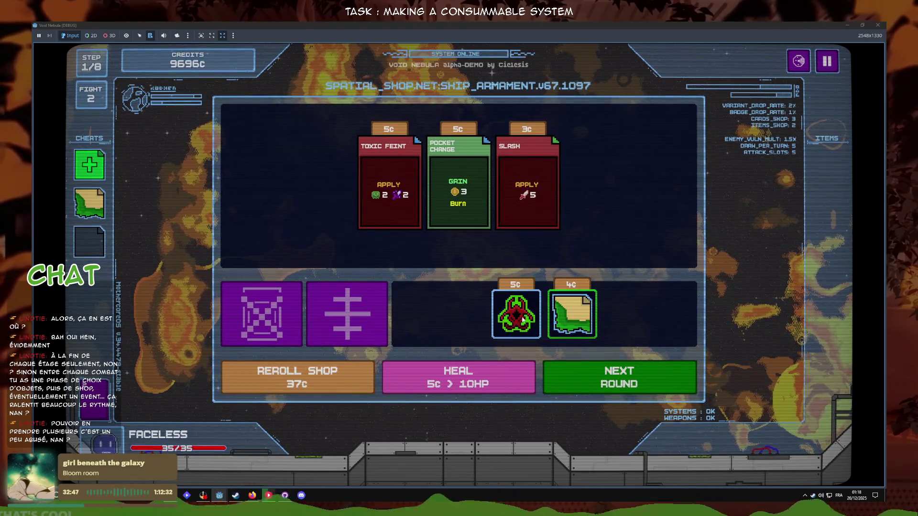
key(alt+Tab)
key(ctrl+s)
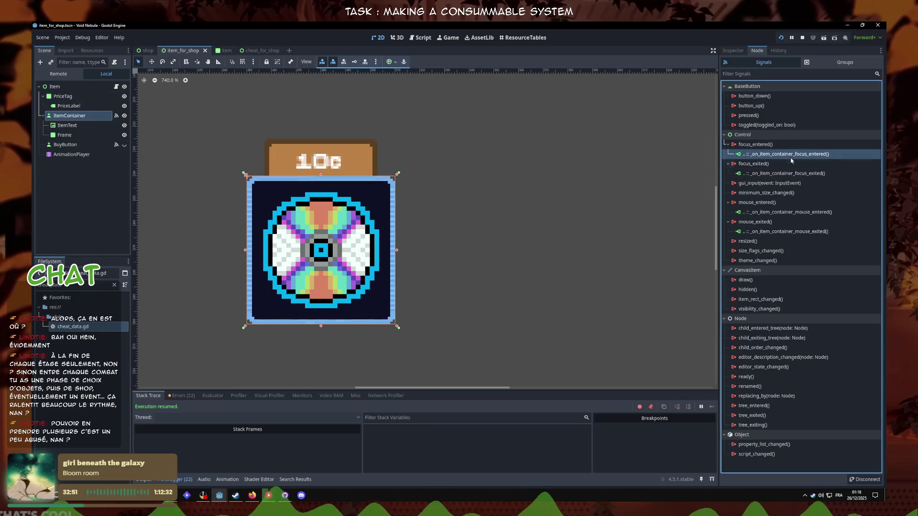
Step: Review item_shop_button.gd's mouse_entered tooltip handler, then bring the running game forward
click(793, 174)
double_click(789, 212)
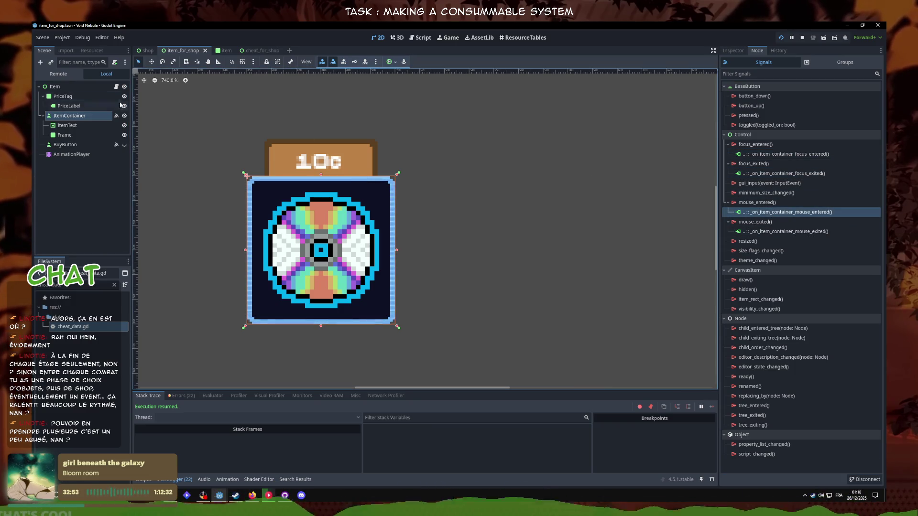
key(Up)
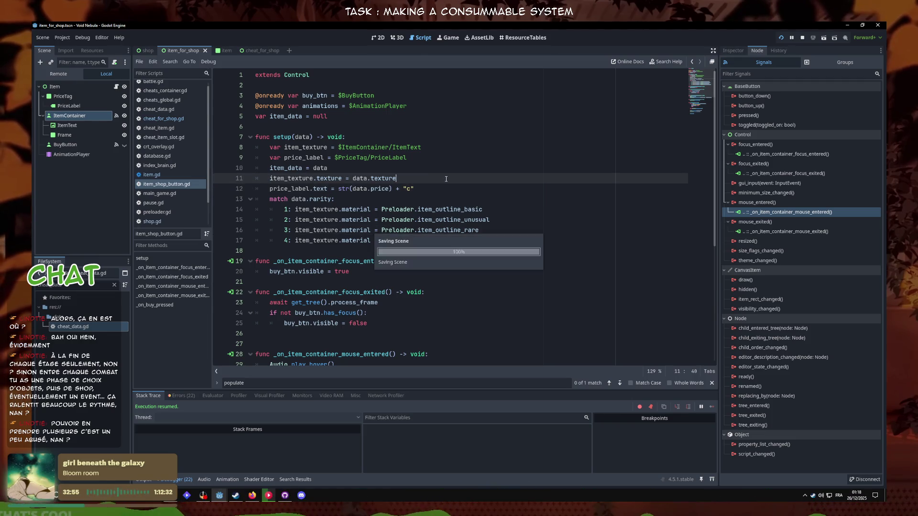
scroll(430, 187, down, 5)
click(330, 250)
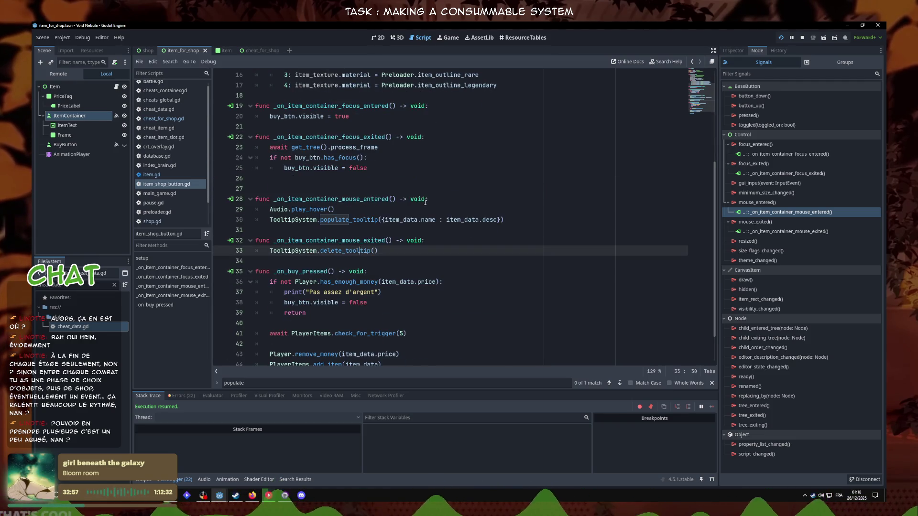
click(438, 197)
key(Return)
key(ctrl+space)
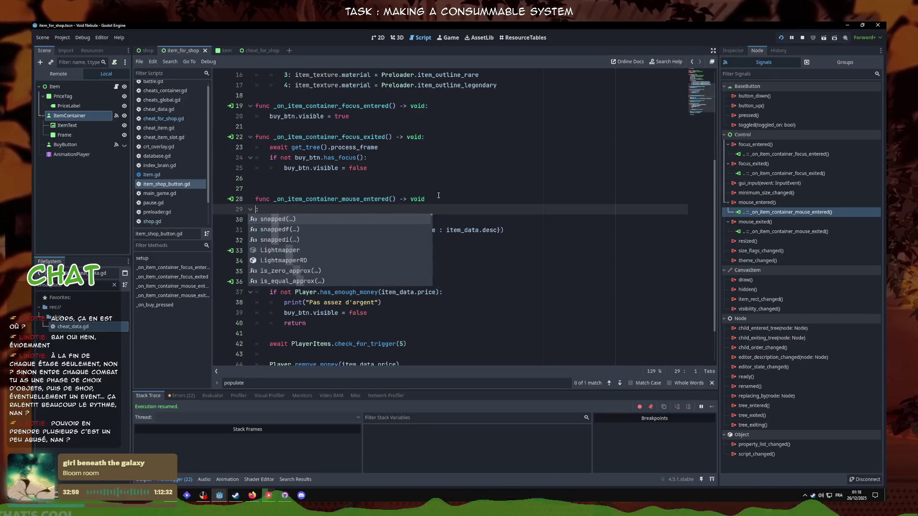
key(BackSpace)
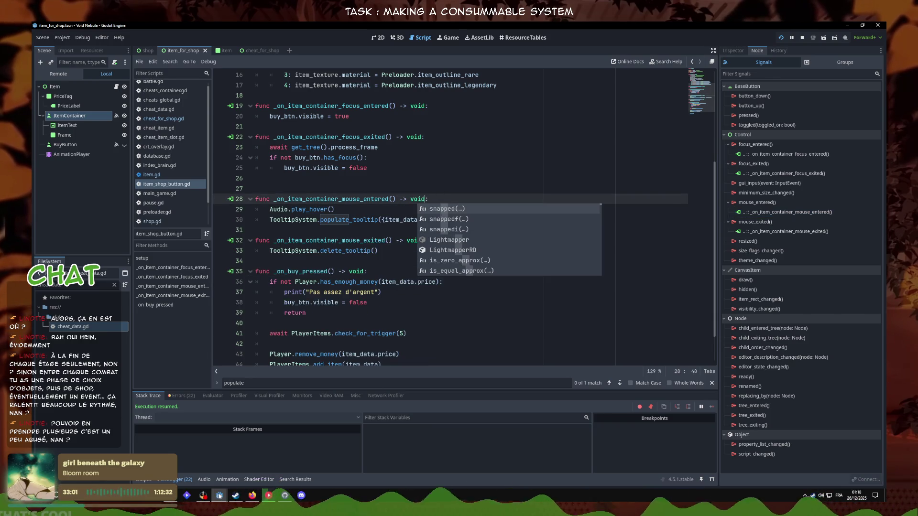
click(219, 496)
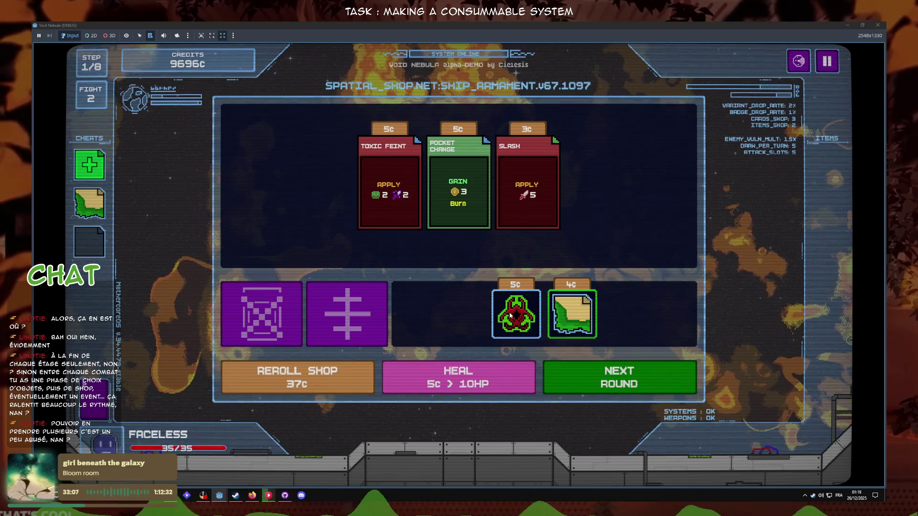
Step: Reroll the shop five times in-game, then minimize the game window
click(345, 384)
click(345, 384)
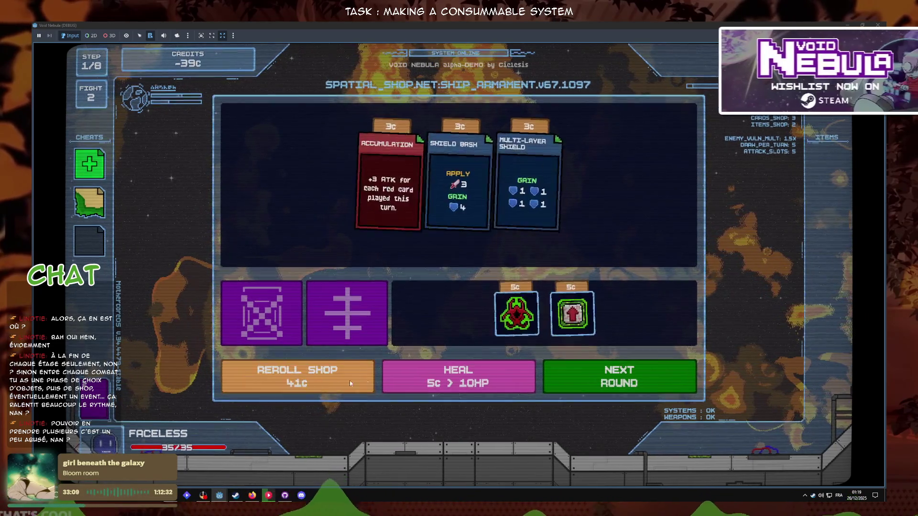
click(331, 372)
click(312, 379)
click(312, 379)
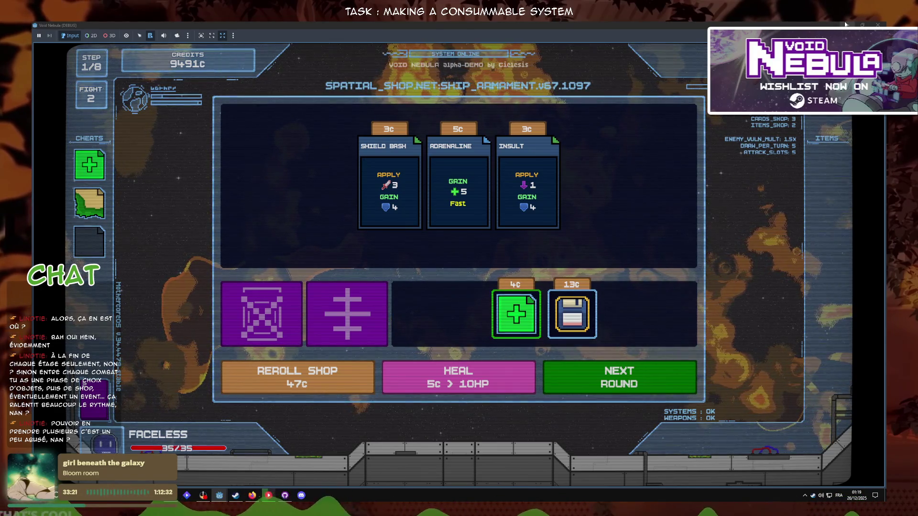
click(847, 24)
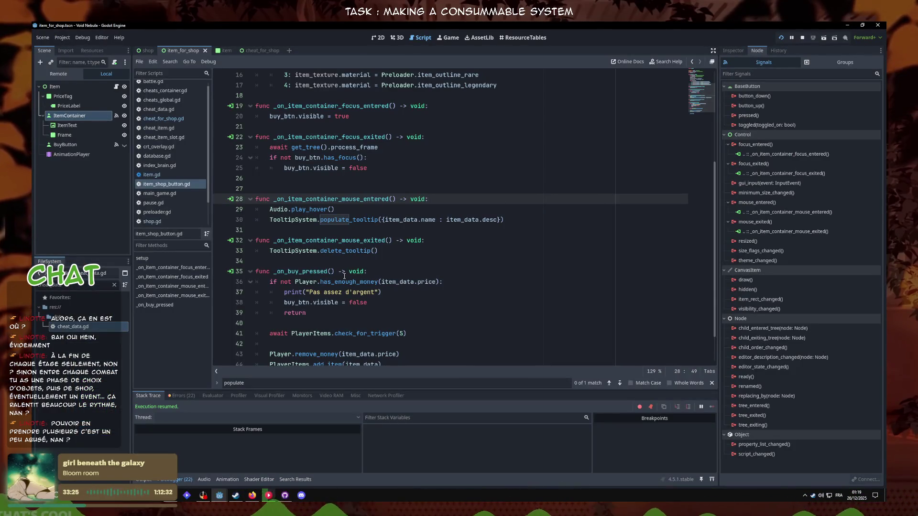
Step: Check ItemContainer's signals and focus_entered handler, then rerun the project with F5
key(ctrl+F1)
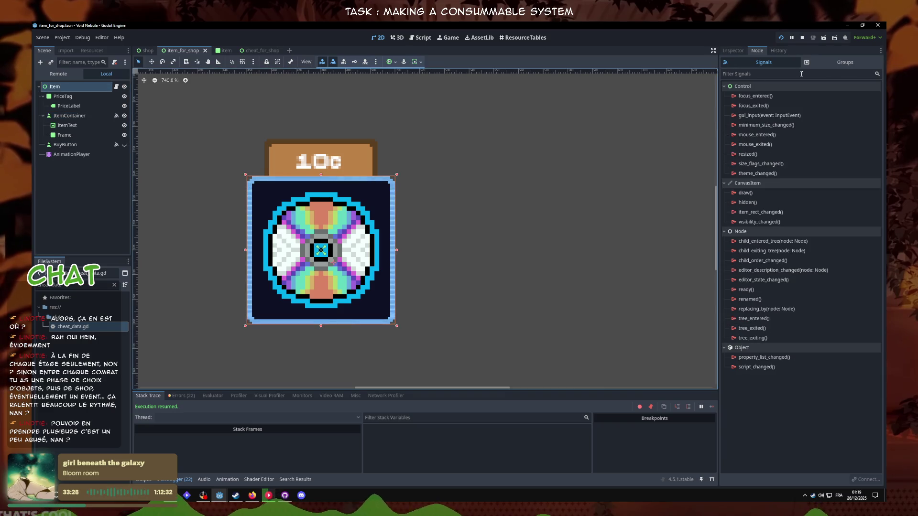
click(735, 50)
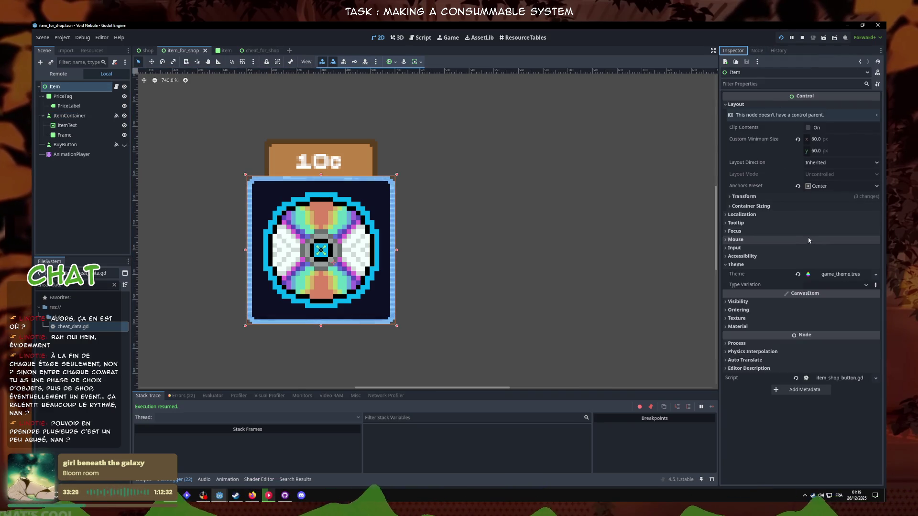
click(71, 116)
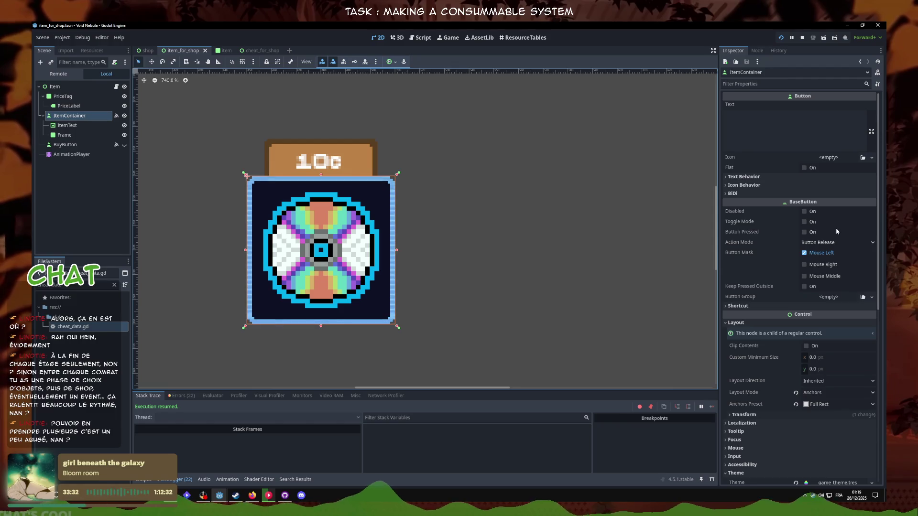
click(757, 50)
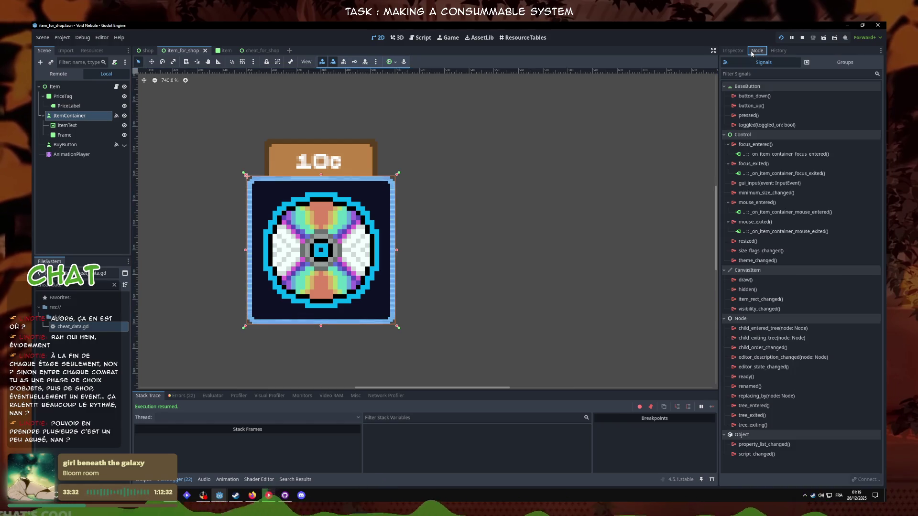
double_click(796, 154)
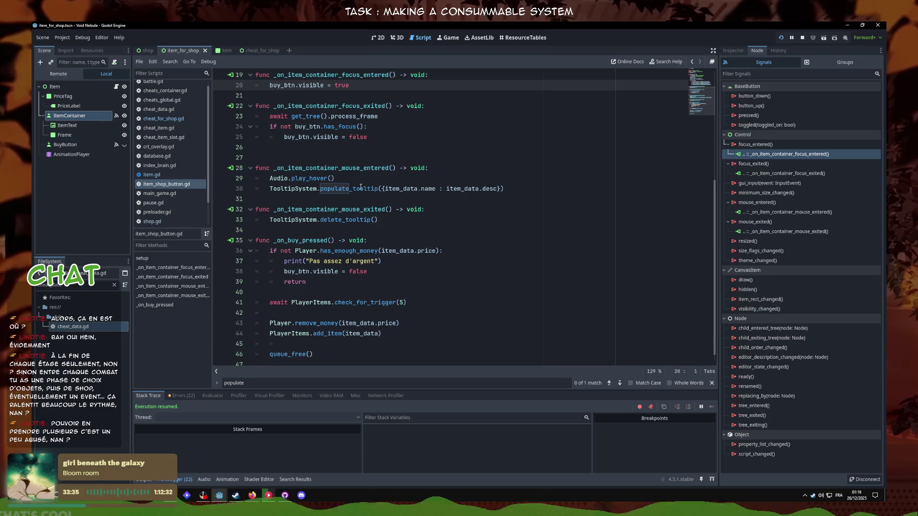
click(266, 497)
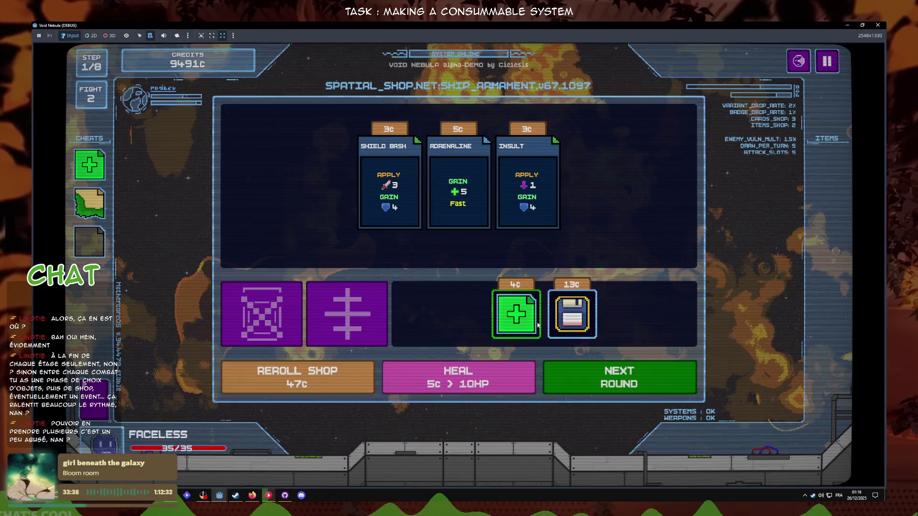
key(F5)
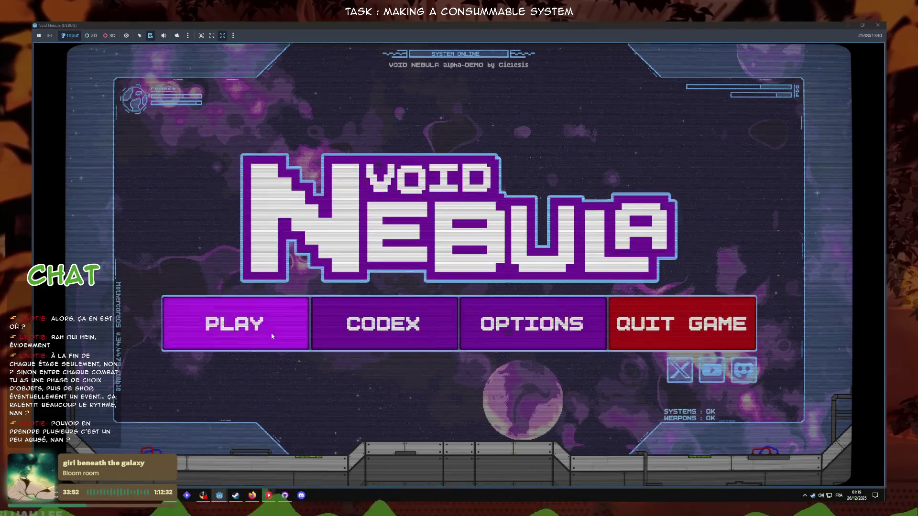
Step: Start a Faceless run, win the first fight, cash out to the shop, then stop the game
click(271, 335)
click(491, 308)
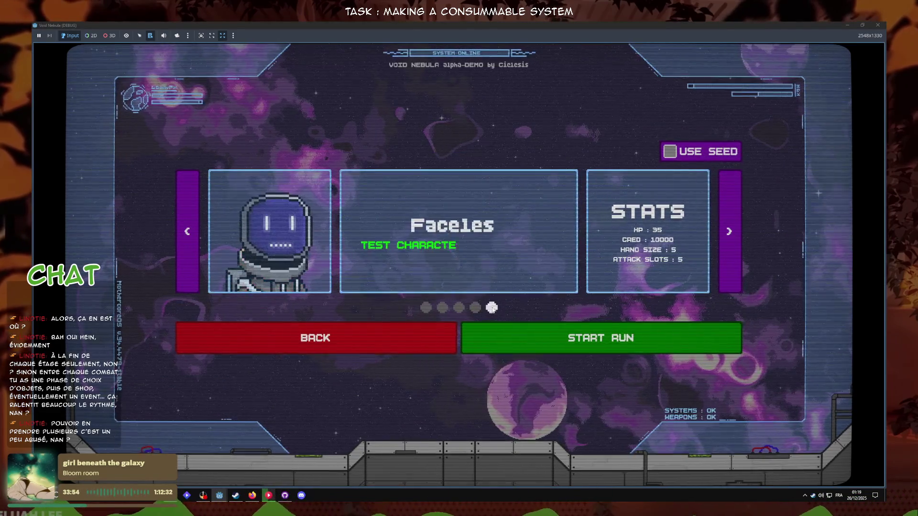
click(507, 334)
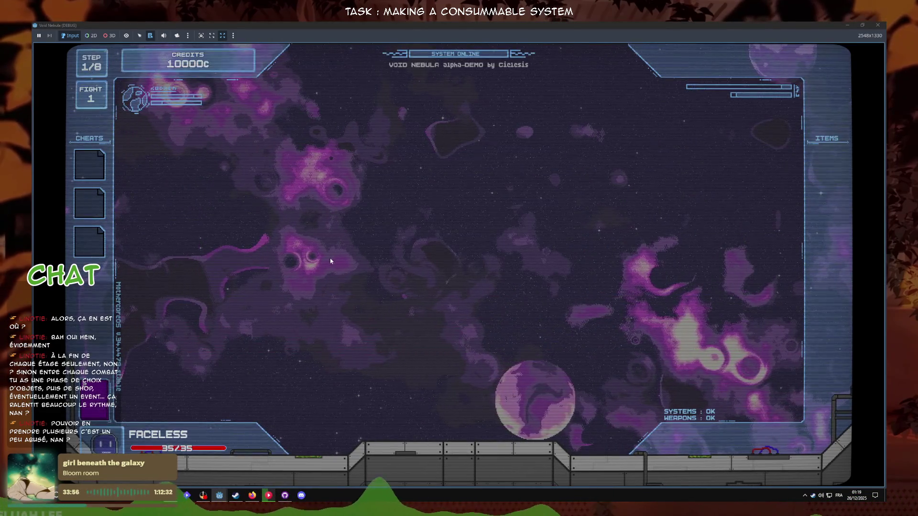
click(449, 323)
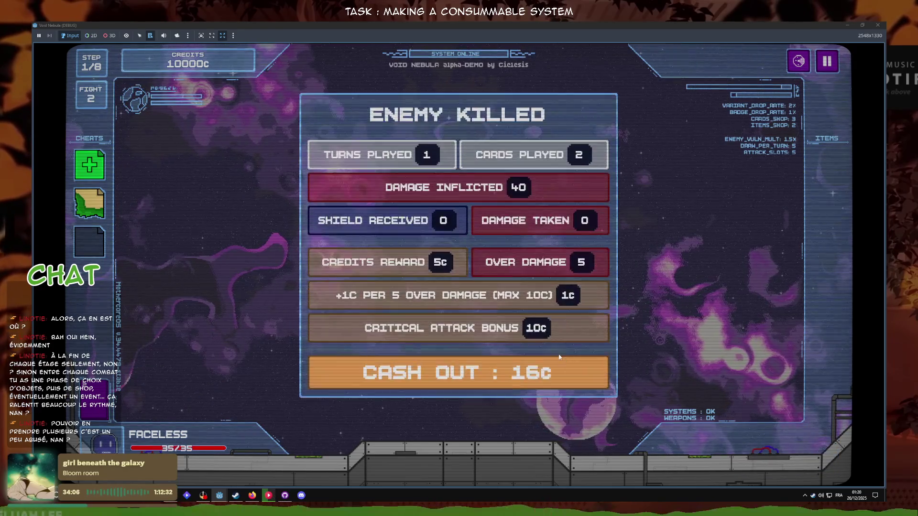
click(621, 376)
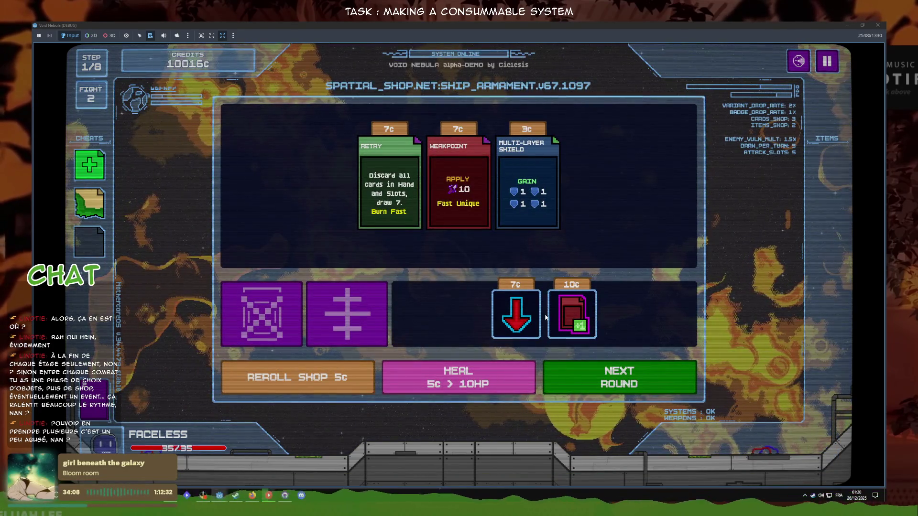
mouse_move(464, 192)
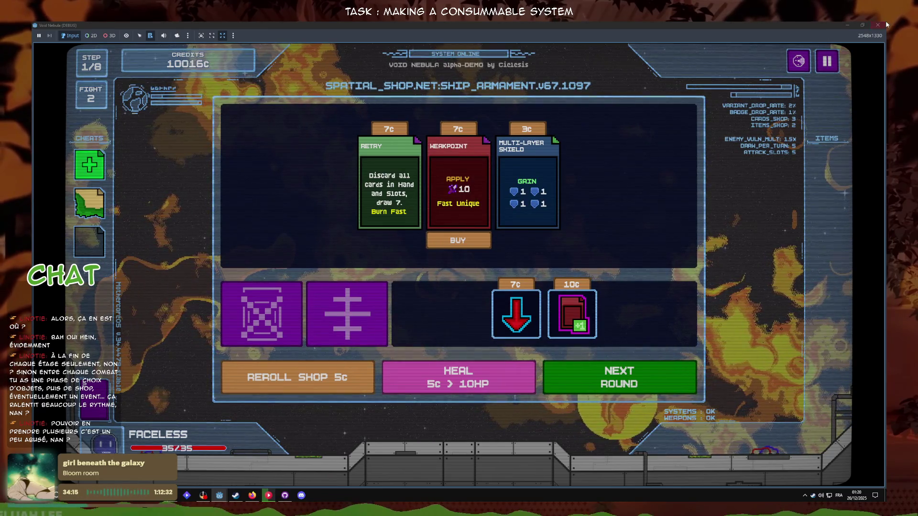
key(F8)
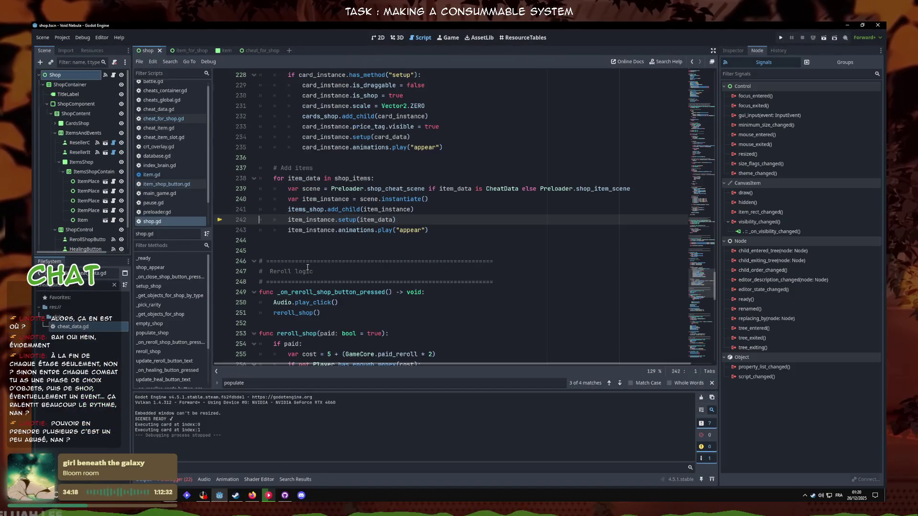
Step: Select the second item placeholder and search its properties for 'cursor', then 'filter'
click(377, 37)
click(394, 296)
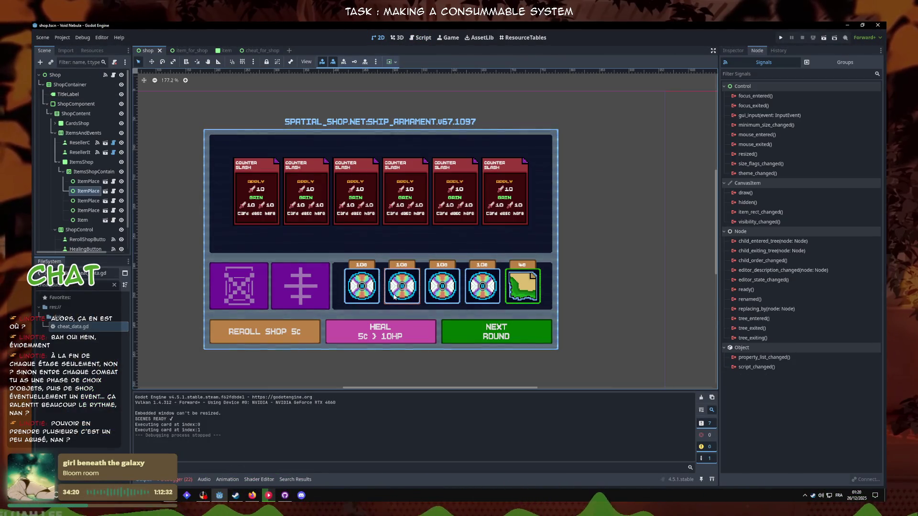
click(733, 51)
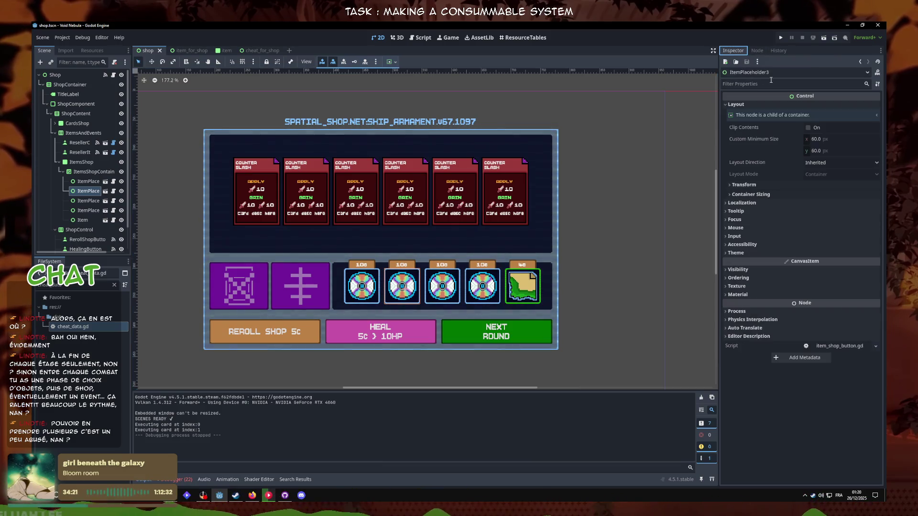
click(771, 83)
text(cursor)
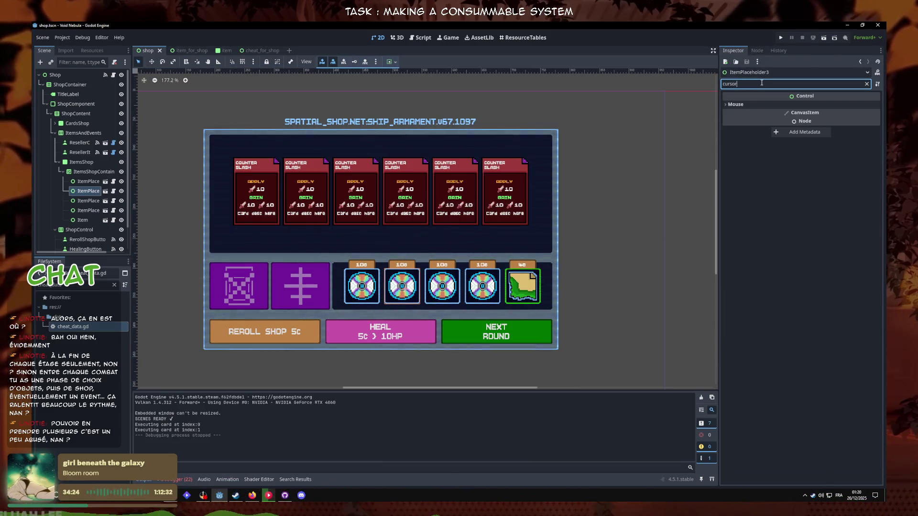
key(BackSpace)
key(BackSpace)
key(BackSpace)
text(filter)
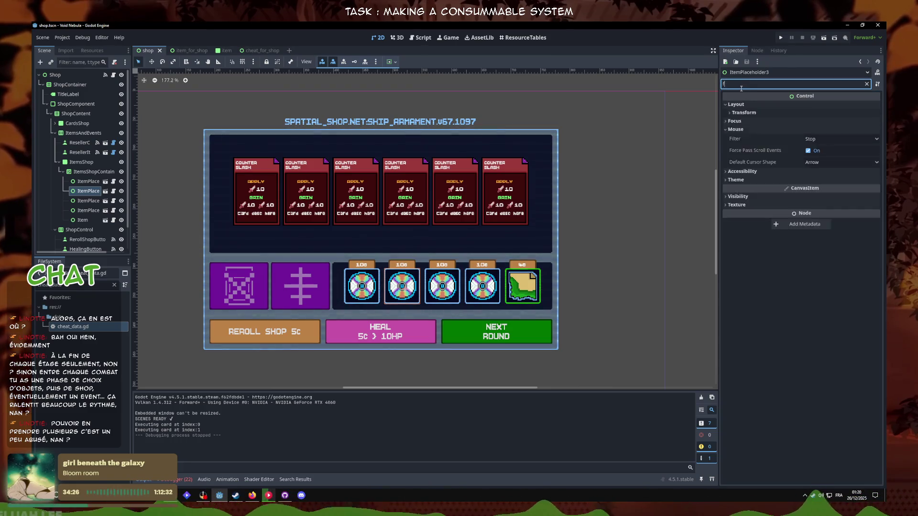
Step: Open item_for_shop and inspect the Item, PriceTag, PriceLabel and ItemContainer nodes
click(112, 192)
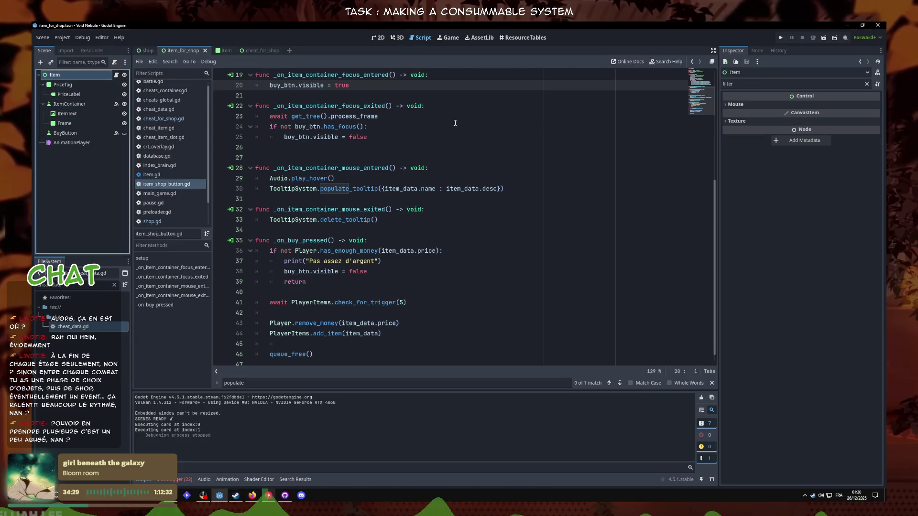
click(757, 50)
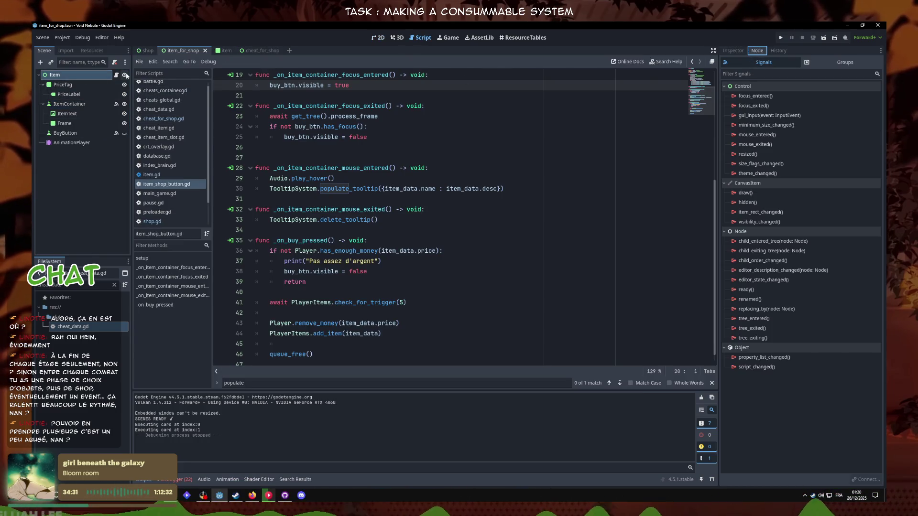
click(109, 105)
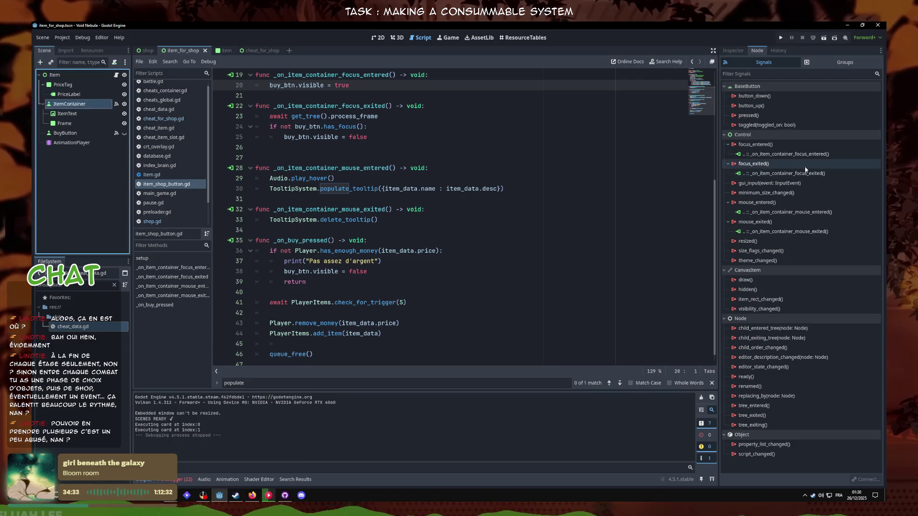
click(54, 75)
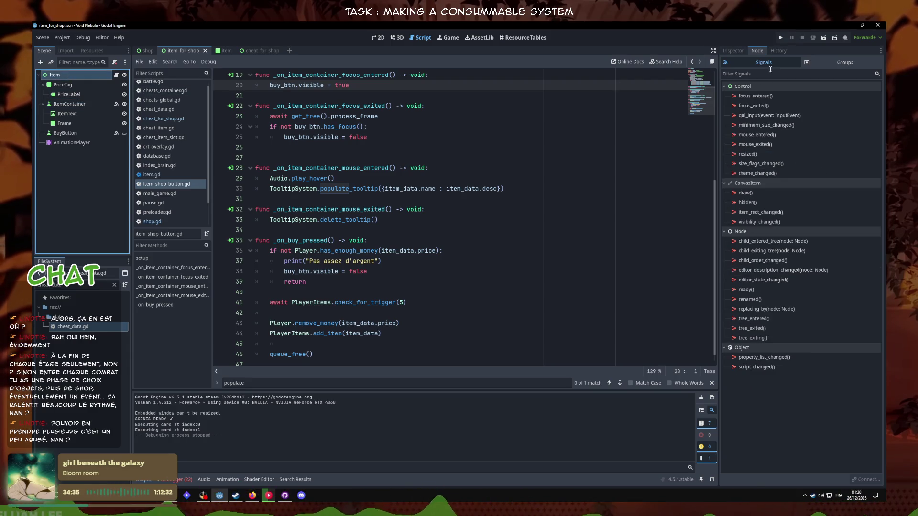
click(733, 50)
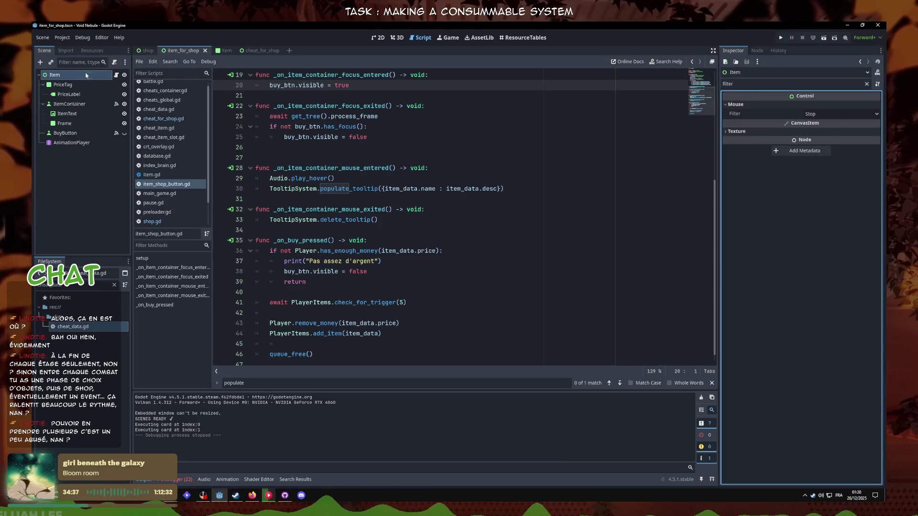
click(68, 88)
click(69, 94)
click(69, 103)
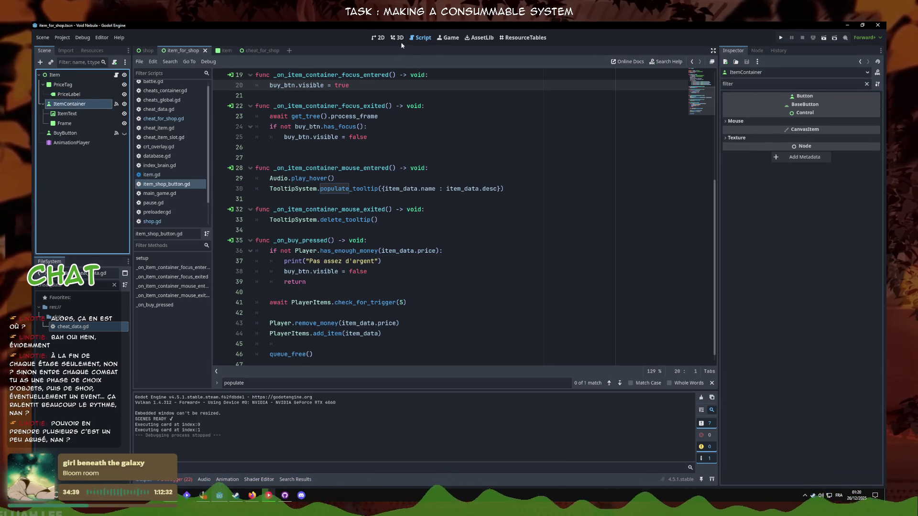
Step: Run the item_for_shop scene on its own to test it, then stop it
key(ctrl+F1)
click(519, 207)
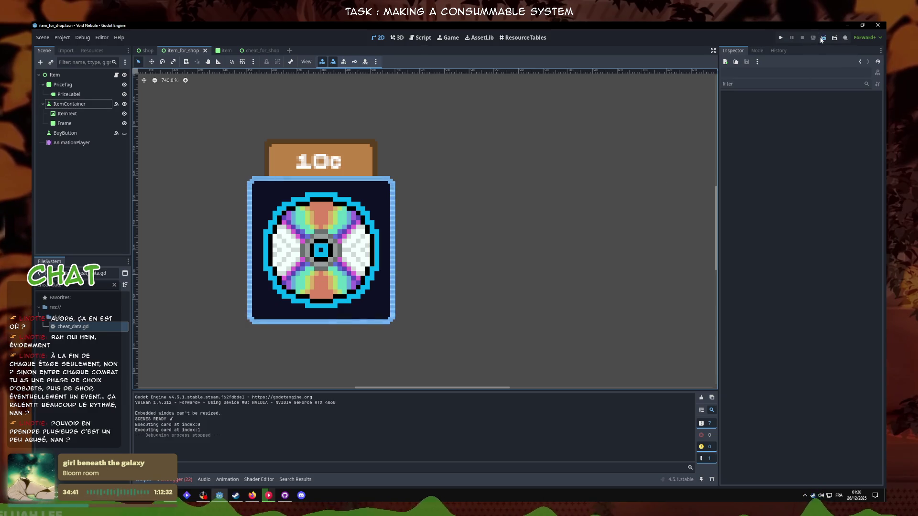
click(822, 38)
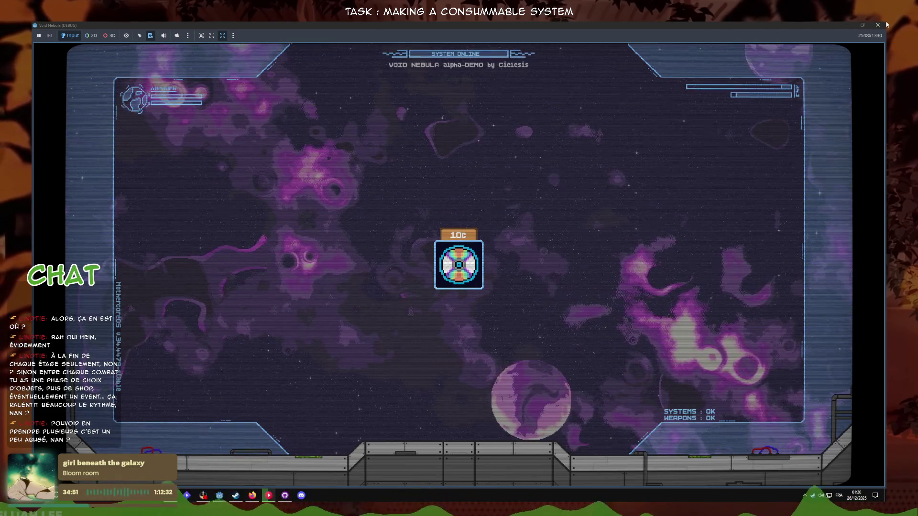
key(F8)
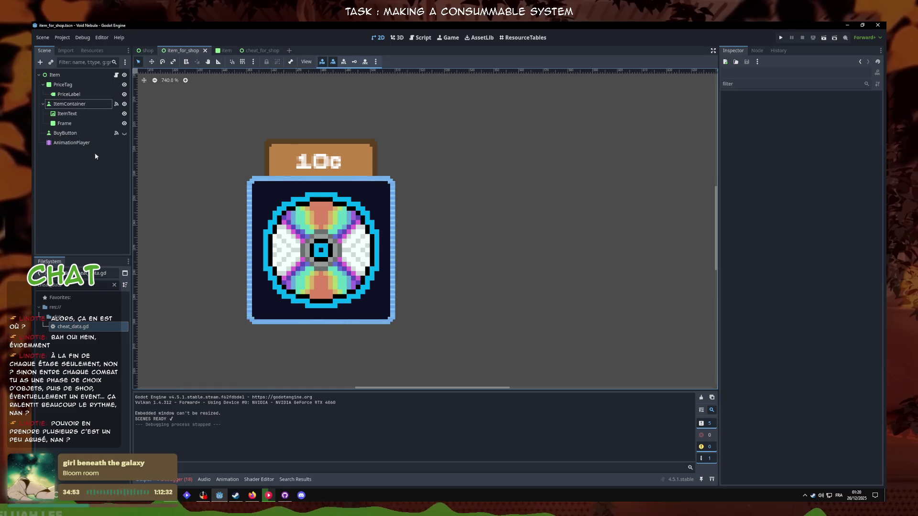
Step: Set item_for_shop's Frame mouse filter to Ignore and save the scene
click(43, 85)
click(43, 94)
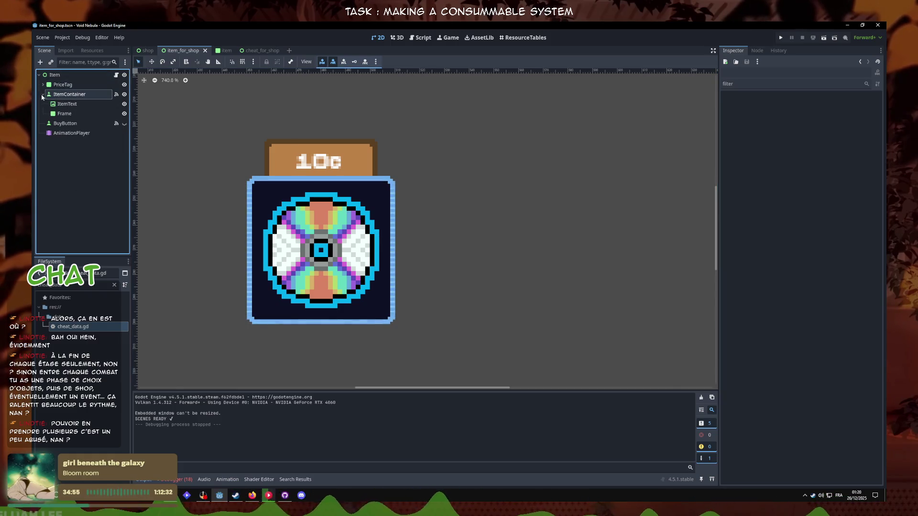
click(58, 95)
click(43, 94)
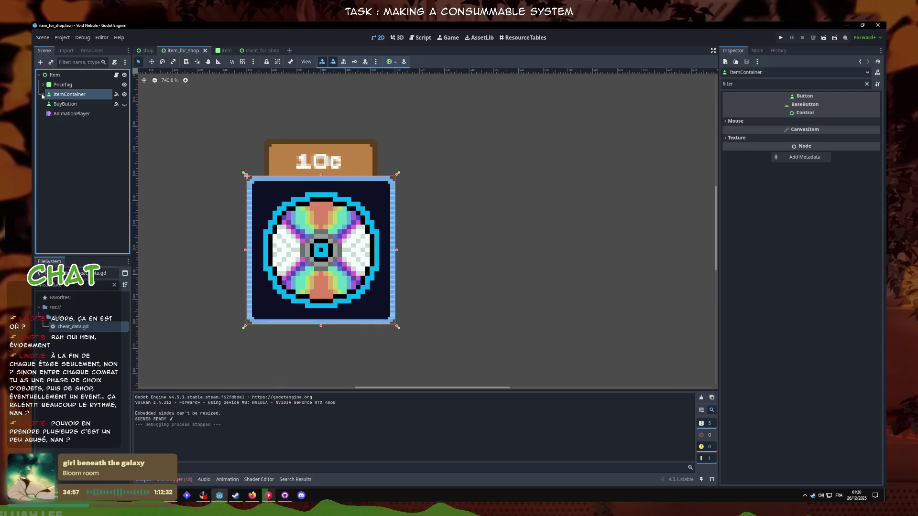
click(64, 114)
click(797, 104)
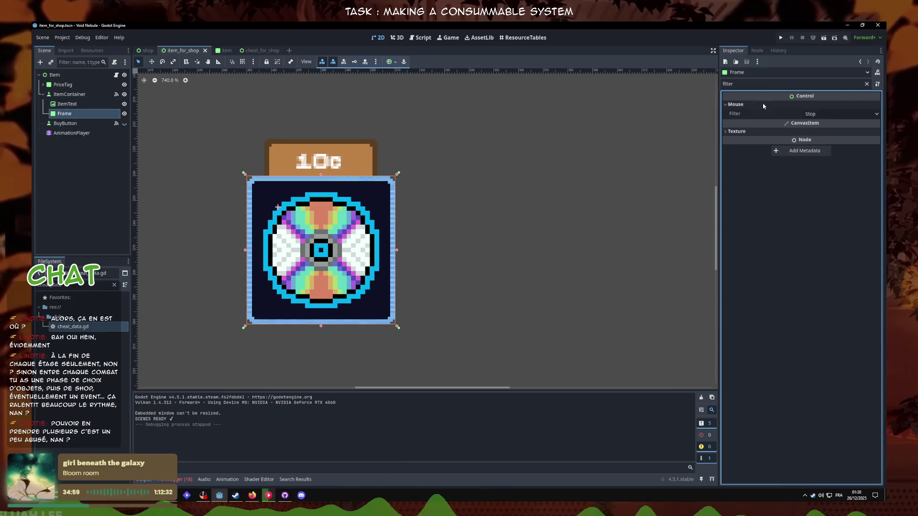
click(829, 113)
click(832, 144)
key(ctrl+s)
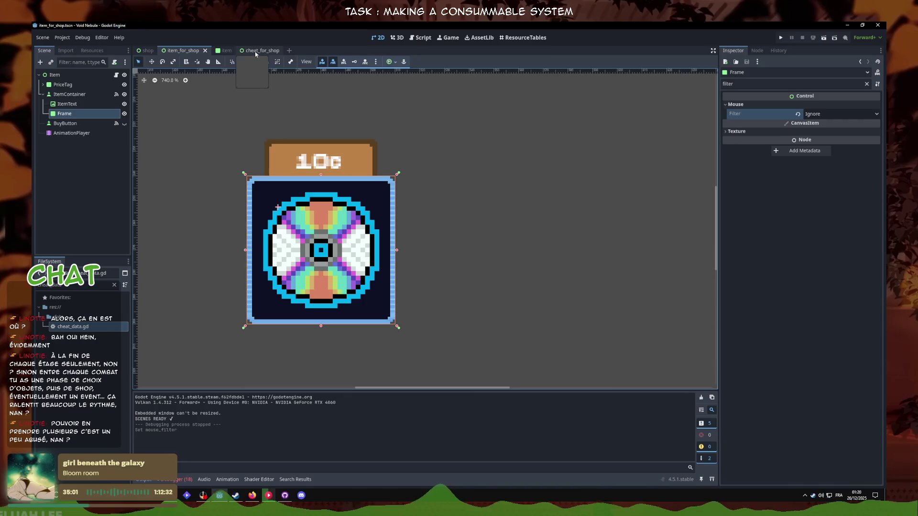
Step: Set the Frame mouse filter to Ignore in cheat_for_shop as well
click(253, 50)
click(784, 104)
click(828, 114)
click(832, 144)
click(87, 165)
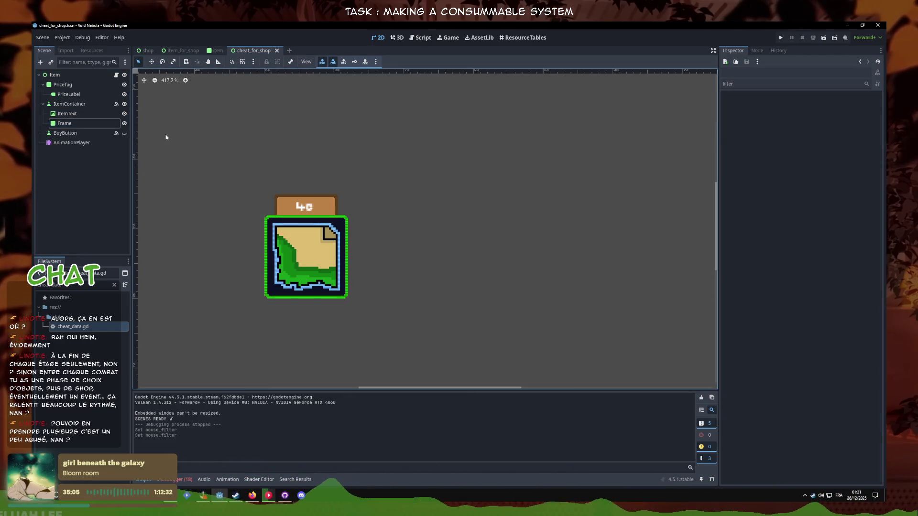
Step: Return to the item_for_shop scene and run the project with F5
click(217, 50)
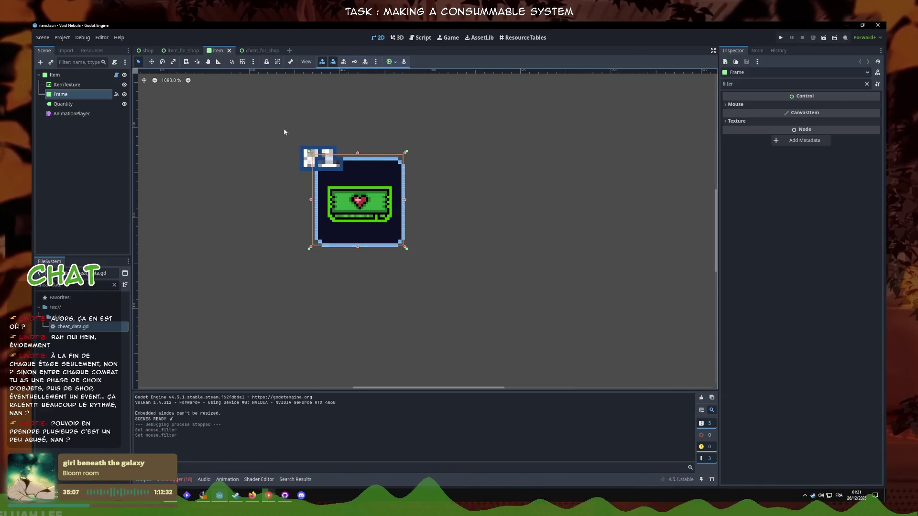
click(183, 50)
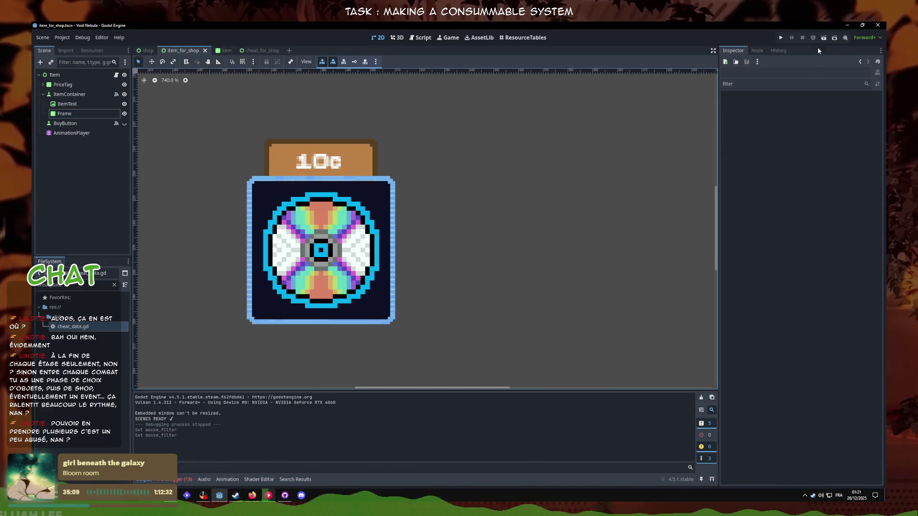
key(F5)
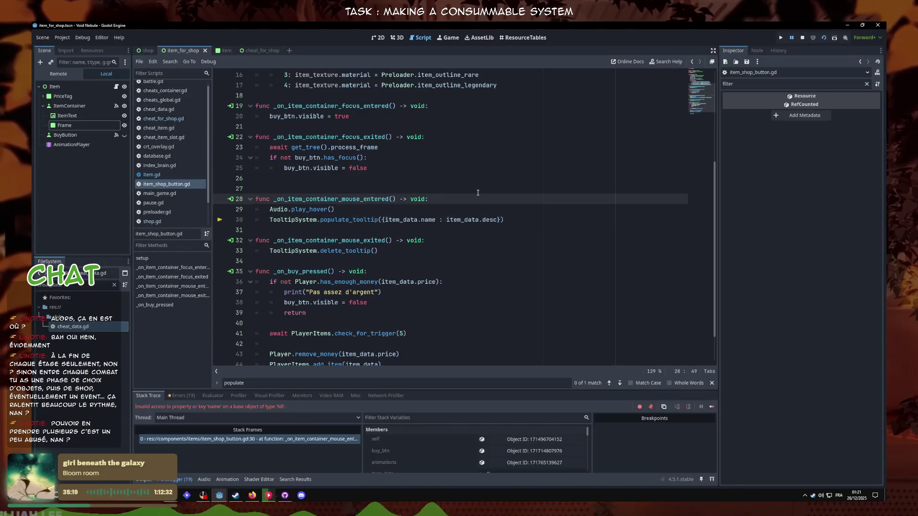
Step: In cheat_for_shop.gd, delete the empty line 13, then undo it
click(477, 193)
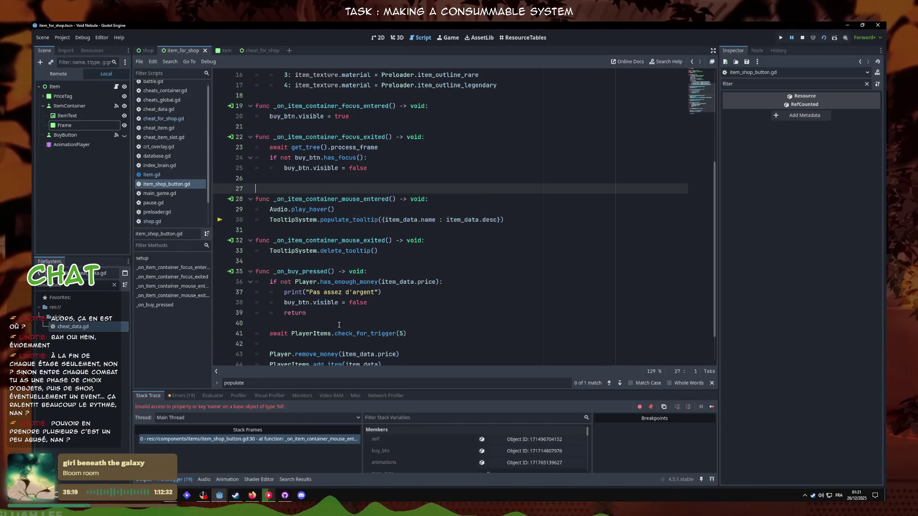
click(253, 50)
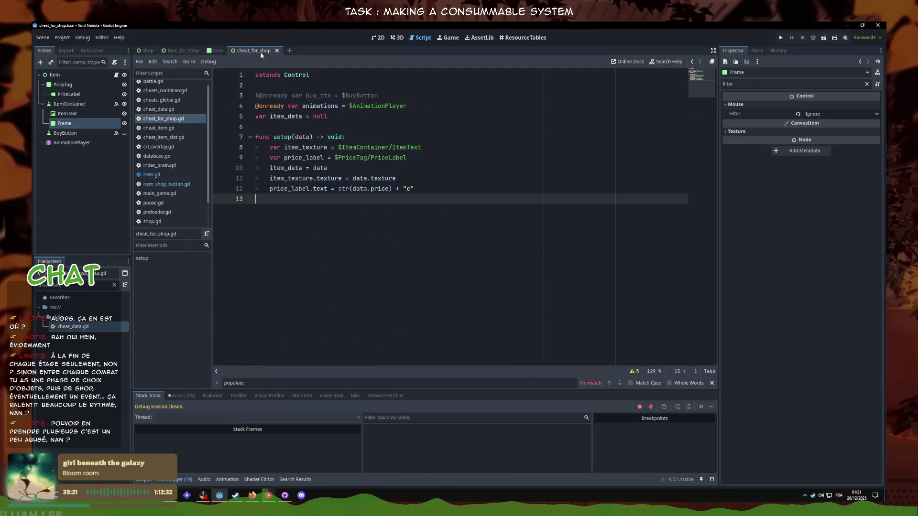
key(Left)
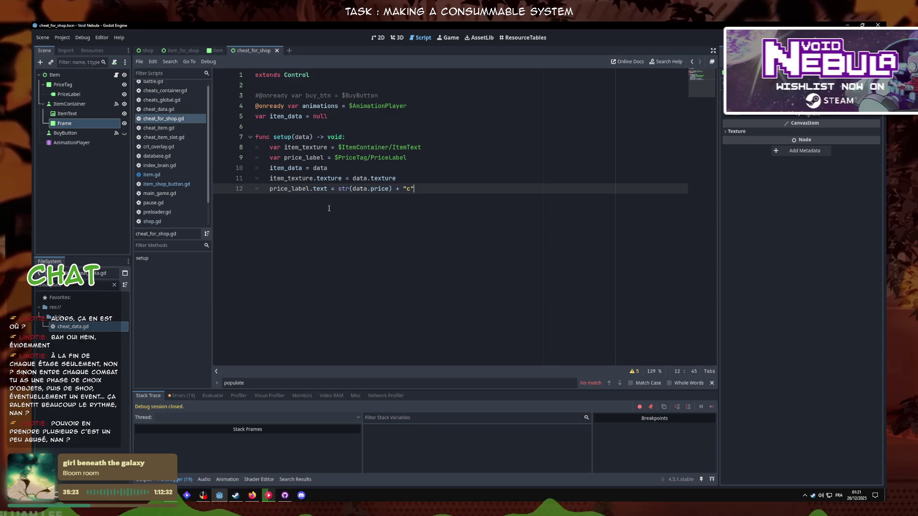
key(Delete)
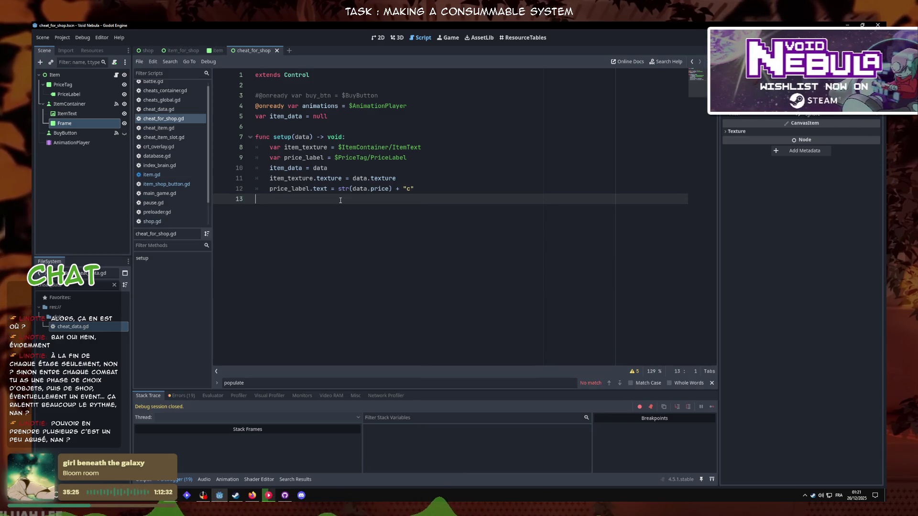
key(ctrl+z)
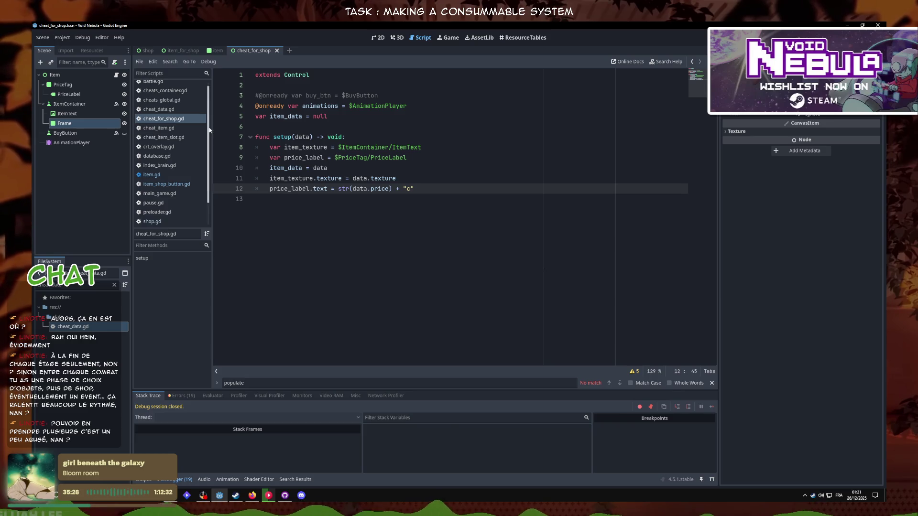
Step: Select the focus and hover handler functions on lines 19–33 of item_shop_button.gd
click(94, 106)
click(162, 184)
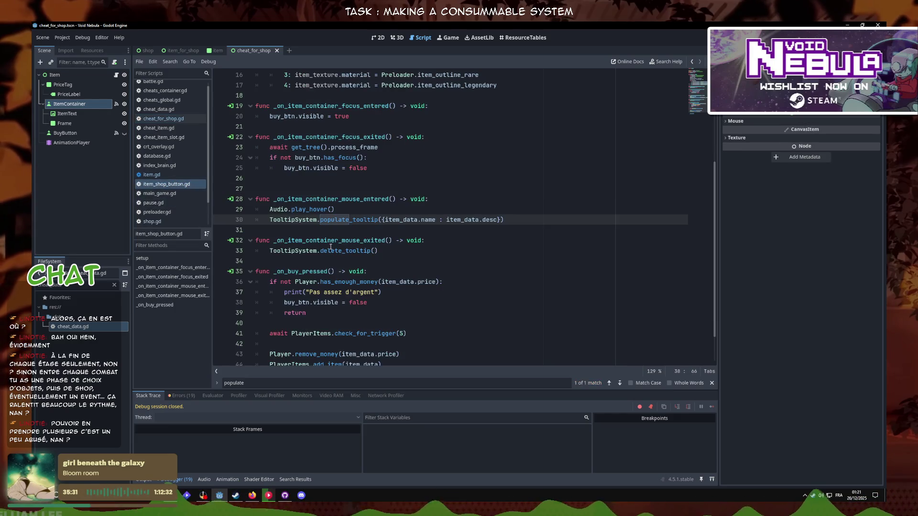
scroll(330, 222, down, 1)
click(407, 219)
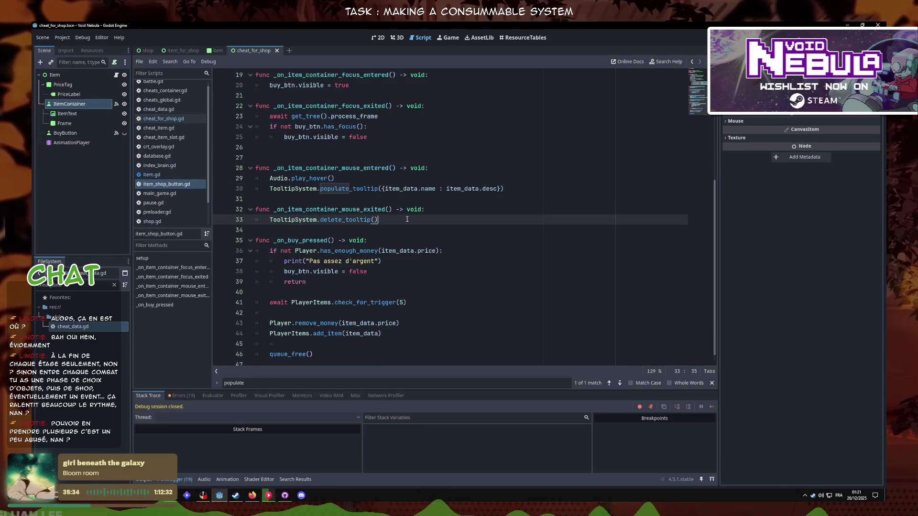
scroll(347, 222, up, 2)
mouse_move(347, 223)
mouse_down()
mouse_move(253, 228)
mouse_move(243, 139)
mouse_up()
key(ctrl+c)
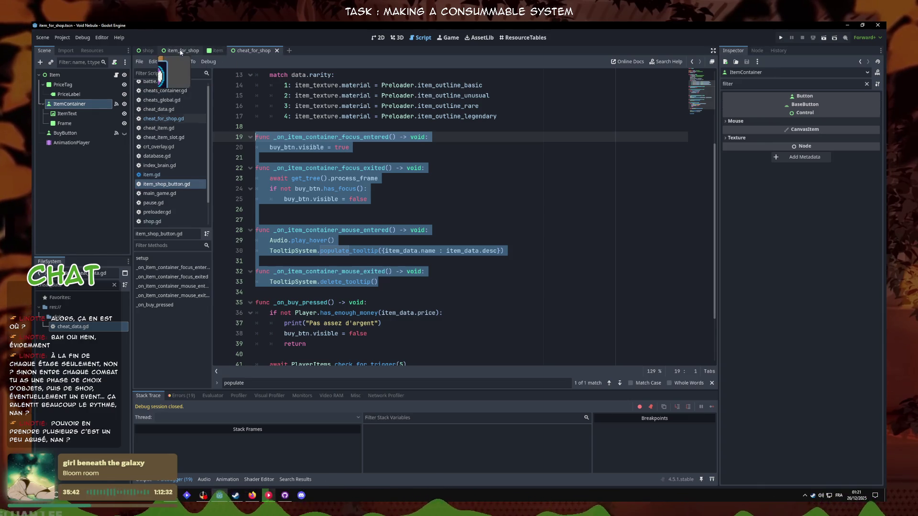
click(115, 75)
Step: Paste the handlers into cheat_for_shop.gd and rename the root node to Cheat
key(Return)
key(Return)
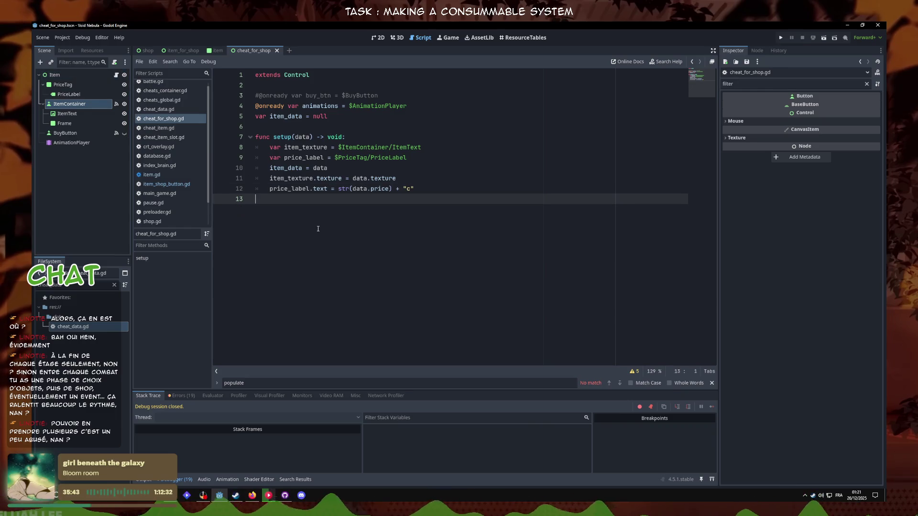
key(ctrl+v)
right_click(86, 75)
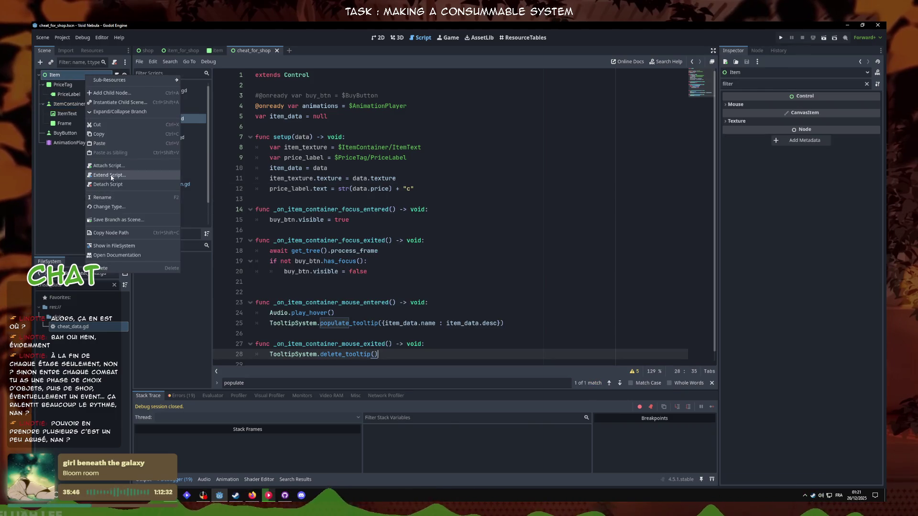
click(107, 197)
text(C)
key(Return)
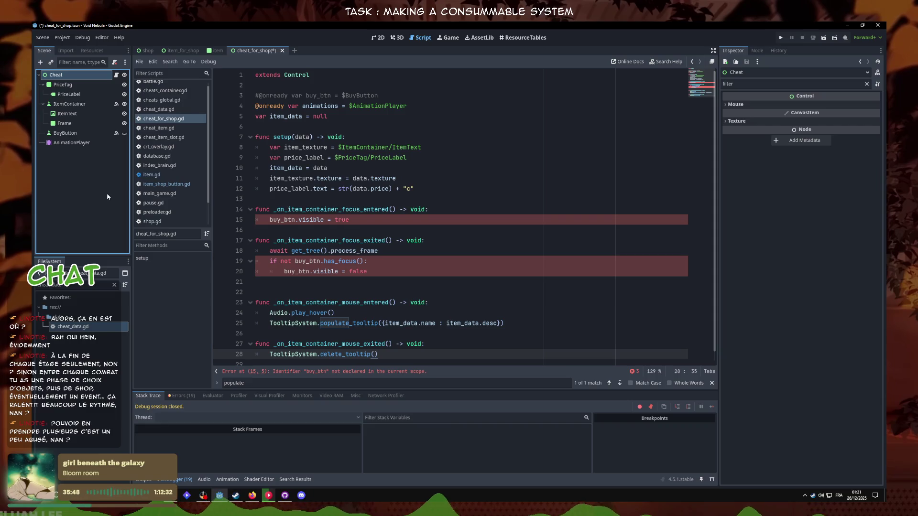
Step: Remove the extra blank line between handlers, save, and re-enable buy_btn on line 3
click(320, 302)
click(340, 281)
key(BackSpace)
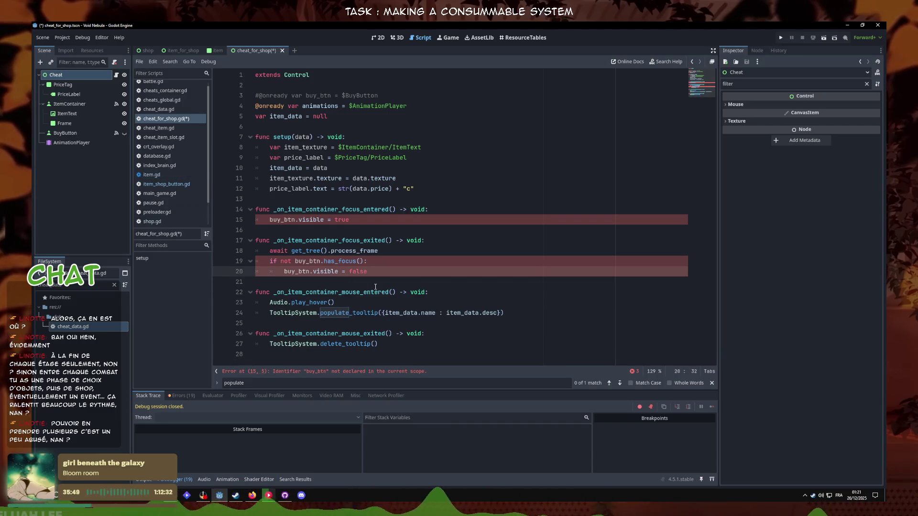
key(ctrl+s)
click(335, 94)
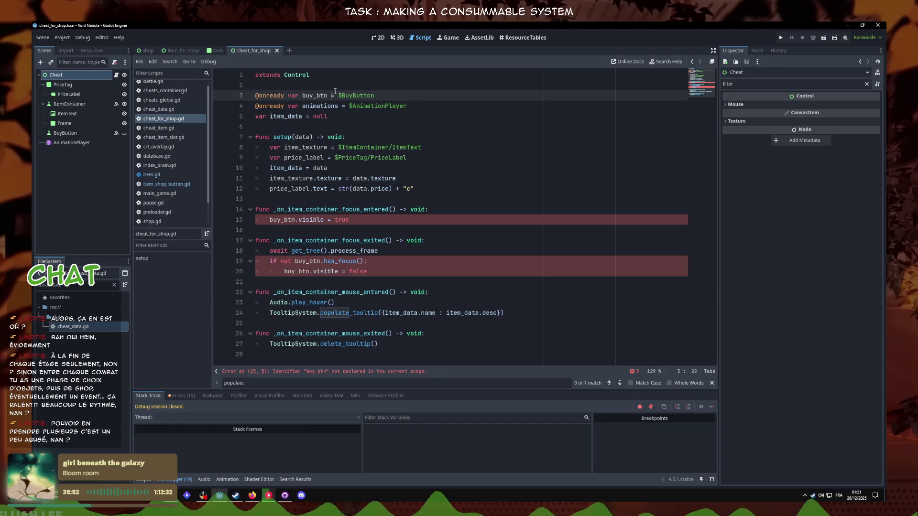
click(377, 261)
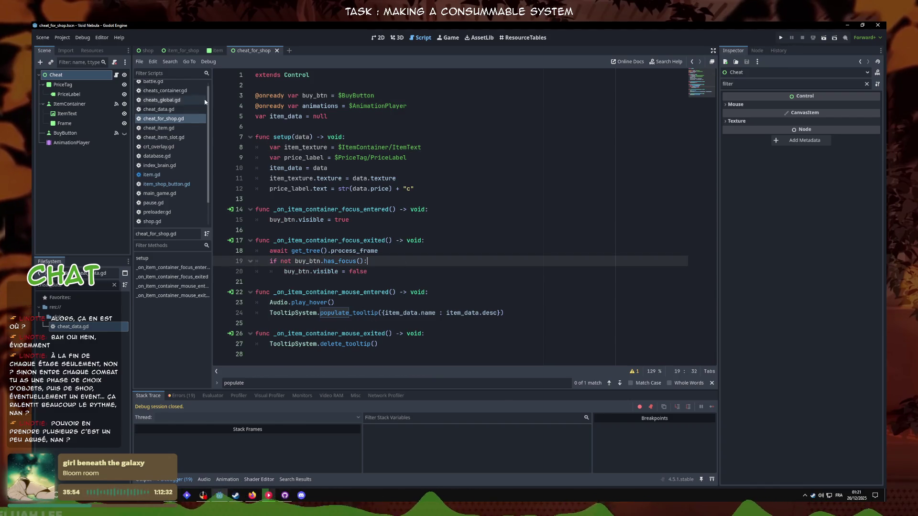
click(71, 104)
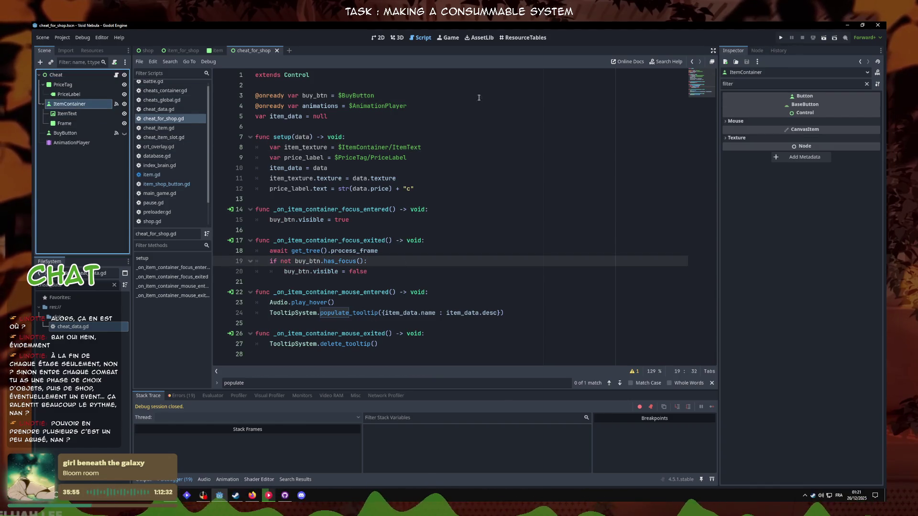
Step: Jump through ItemContainer's focus_entered, focus_exited, mouse_entered and mouse_exited handlers
click(756, 50)
double_click(786, 155)
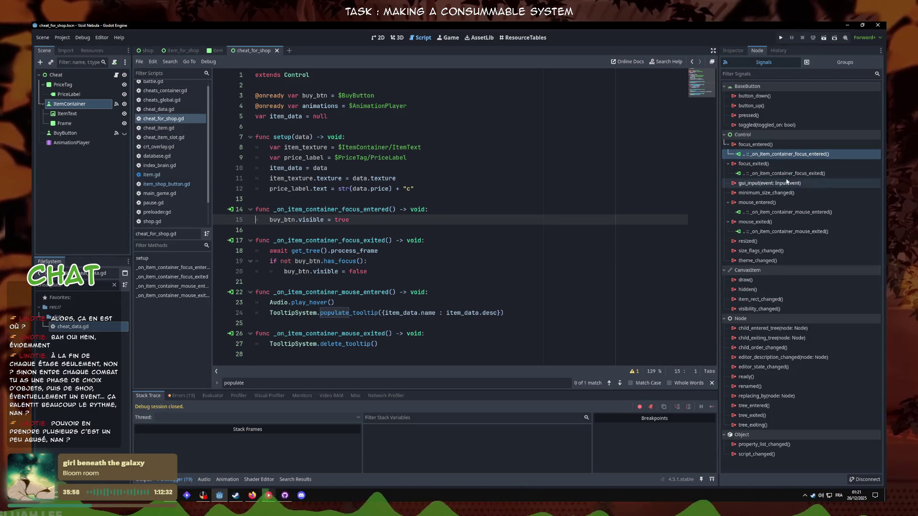
double_click(787, 173)
double_click(783, 212)
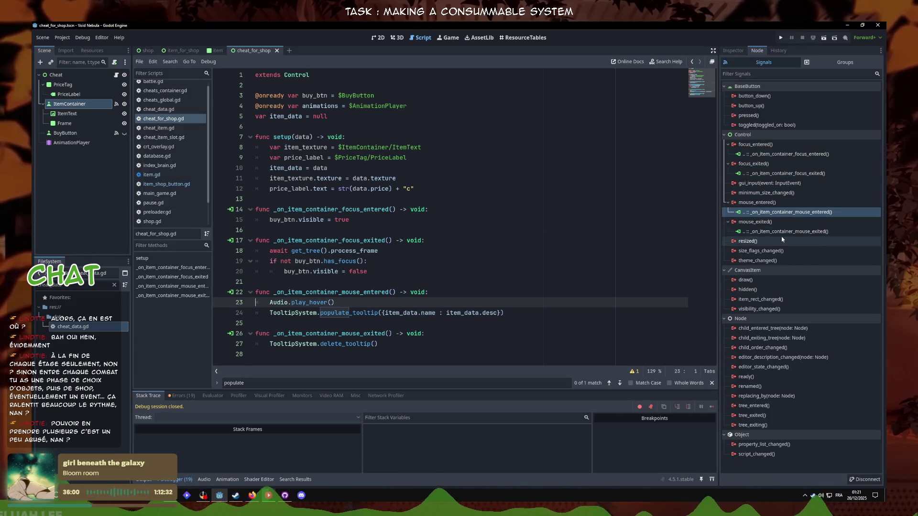
double_click(789, 232)
click(478, 241)
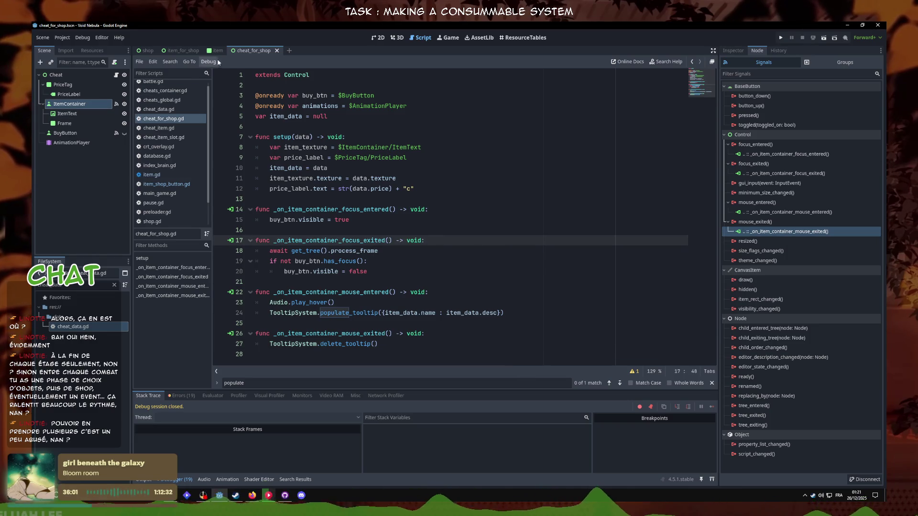
Step: Select the _on_buy_pressed function in item_shop_button.gd
click(180, 51)
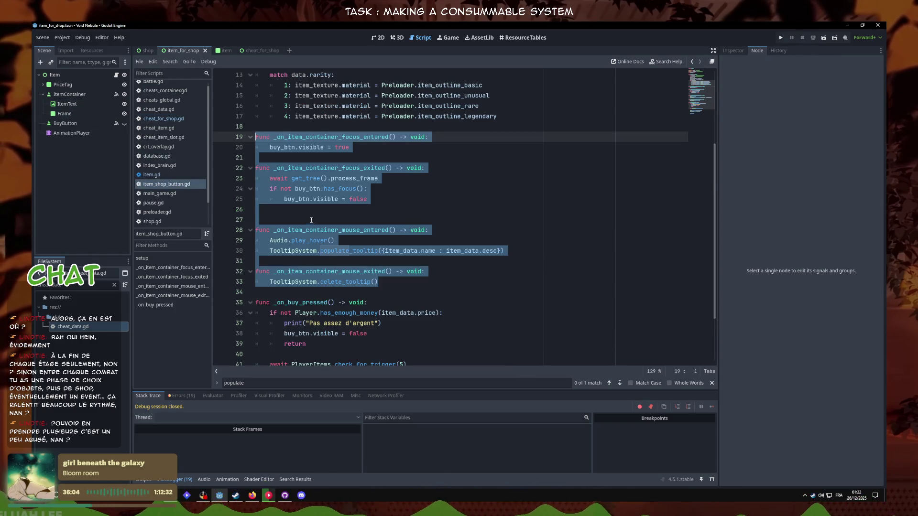
scroll(313, 221, down, 3)
click(335, 345)
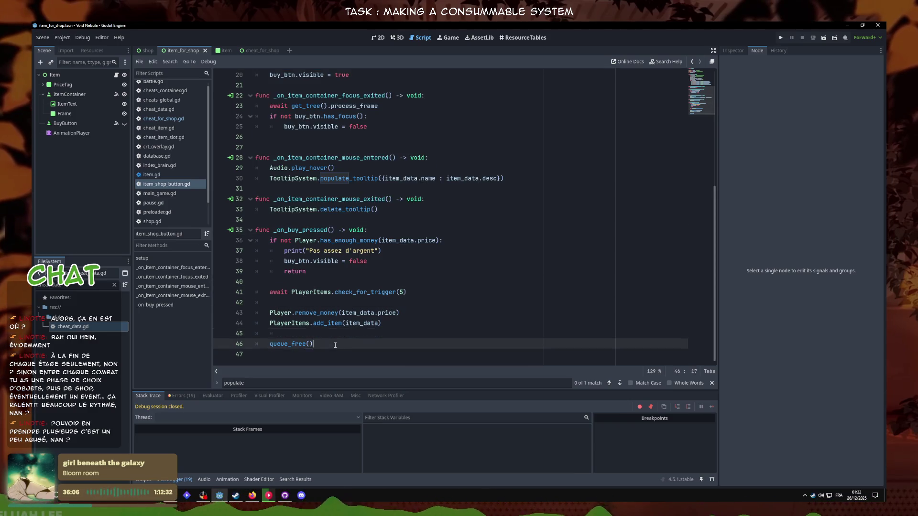
drag(335, 345, 255, 230)
scroll(357, 225, up, 7)
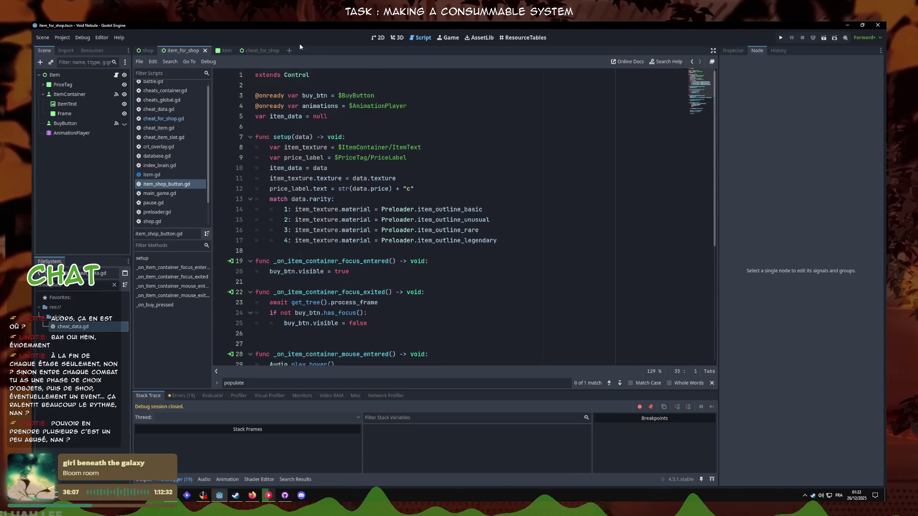
Step: Bring up item.gd to compare its hover and tooltip handlers
click(254, 51)
click(218, 51)
scroll(327, 262, down, 9)
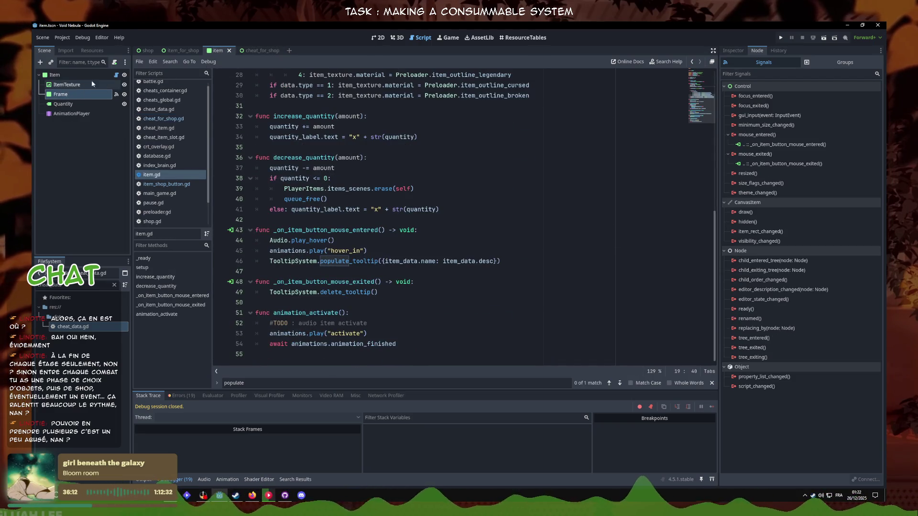
Step: Confirm BuyButton's pressed signal is connected to _on_buy_pressed in cheat_for_shop.gd
click(254, 51)
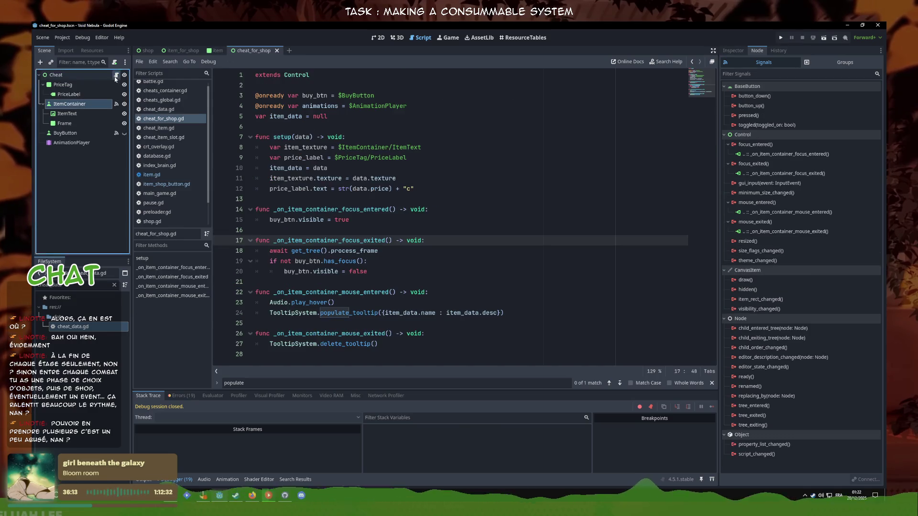
click(374, 350)
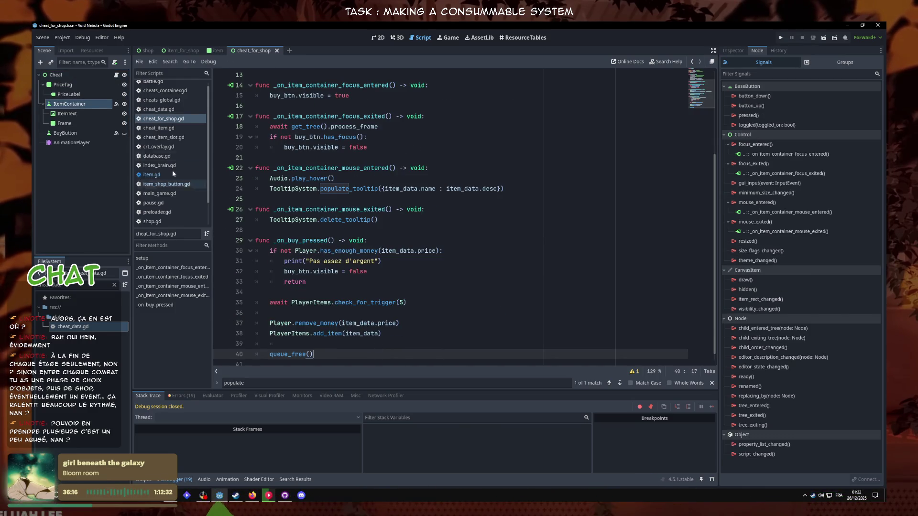
click(96, 133)
double_click(765, 125)
click(422, 270)
Step: Review the buy handler's return, trigger-check and remove_money lines
triple_click(400, 282)
drag(407, 303, 265, 304)
click(396, 302)
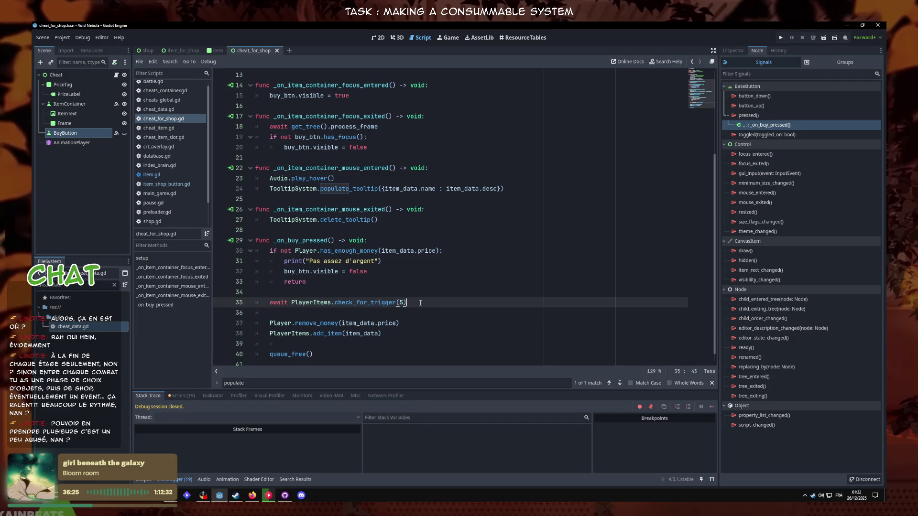
click(424, 322)
click(394, 326)
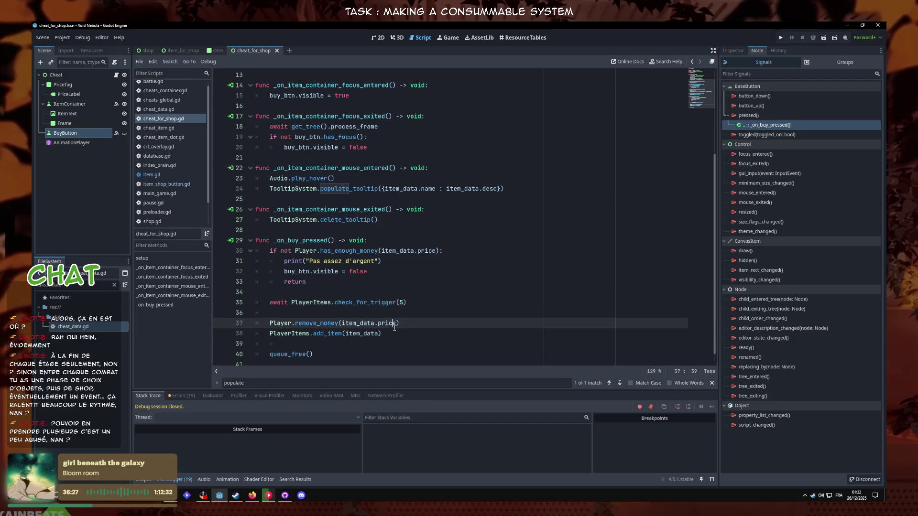
Step: Replace the 5 in check_for_trigger with ItemData.ItemWhen.BUYING
double_click(402, 303)
text(Item)
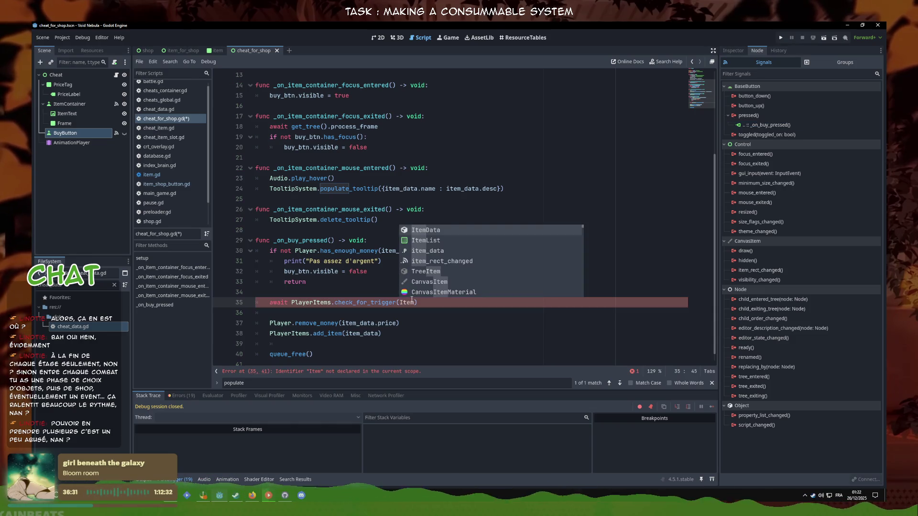
key(Return)
text(.)
key(Return)
text(.ItemWhen.)
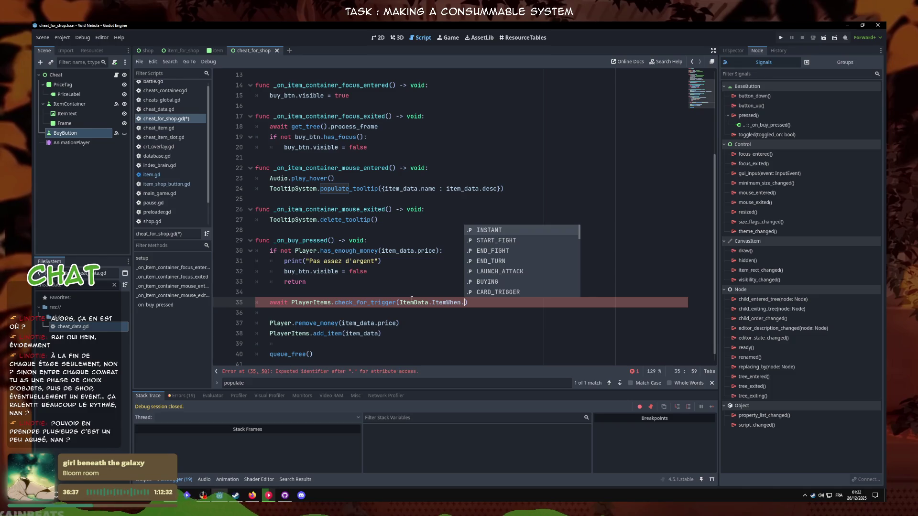
key(Down)
key(Down)
key(Down)
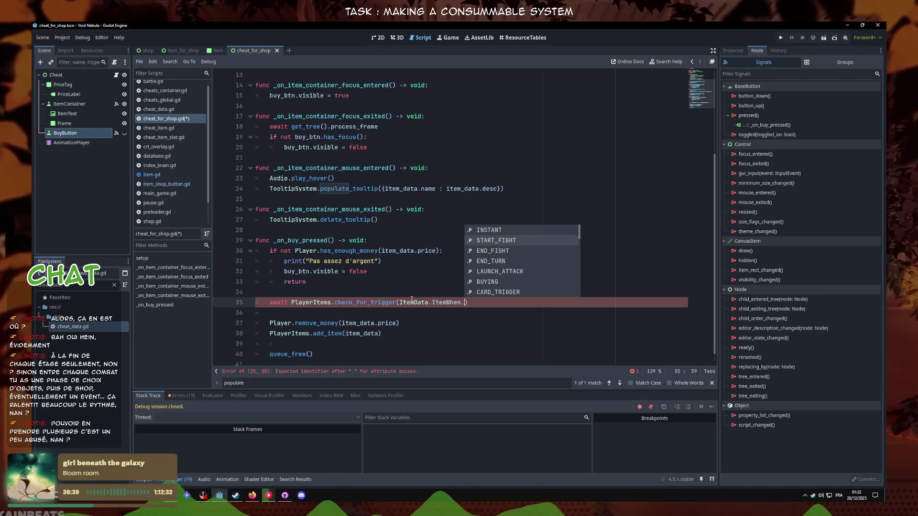
key(Return)
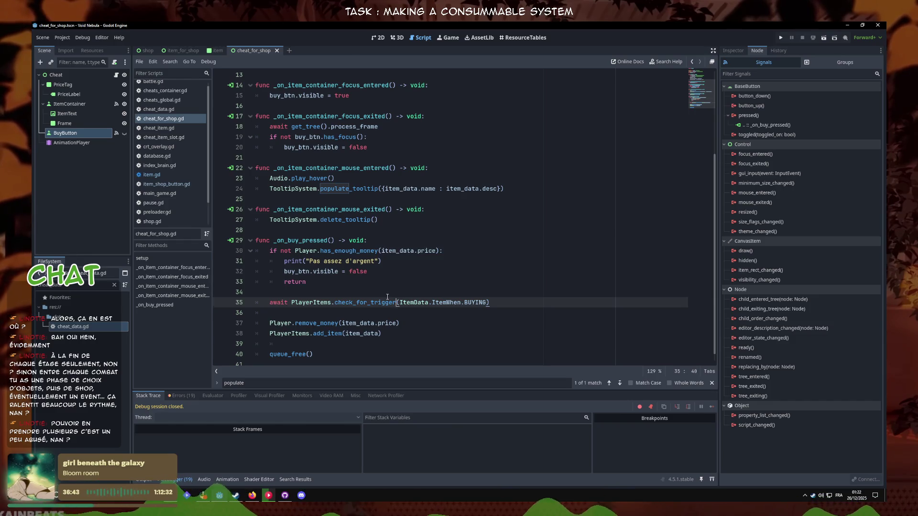
click(415, 327)
Step: Add a PlayerCheats.add_cheat(cheat_data) line after remove_money
mouse_move(259, 323)
mouse_down()
mouse_move(383, 333)
mouse_move(269, 336)
mouse_up()
click(382, 334)
click(414, 325)
key(Return)
text(Cheats.add)
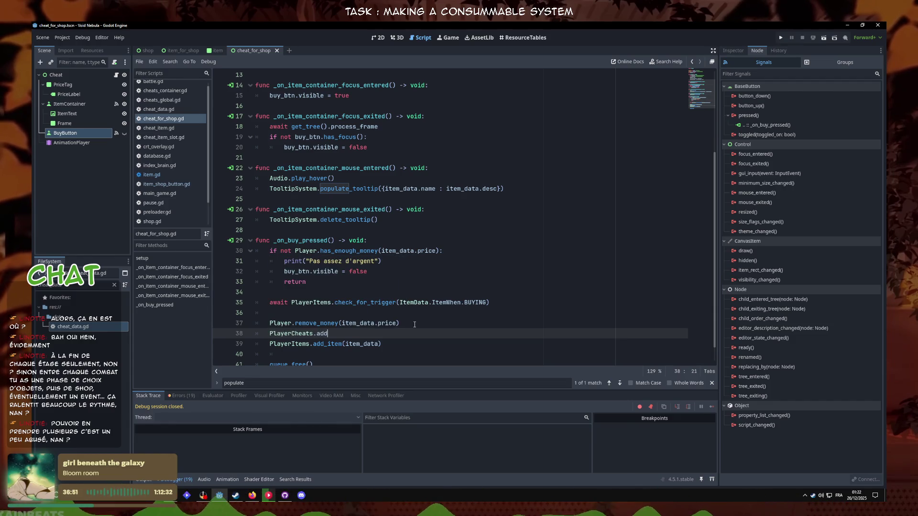
key(Return)
text(cheat()
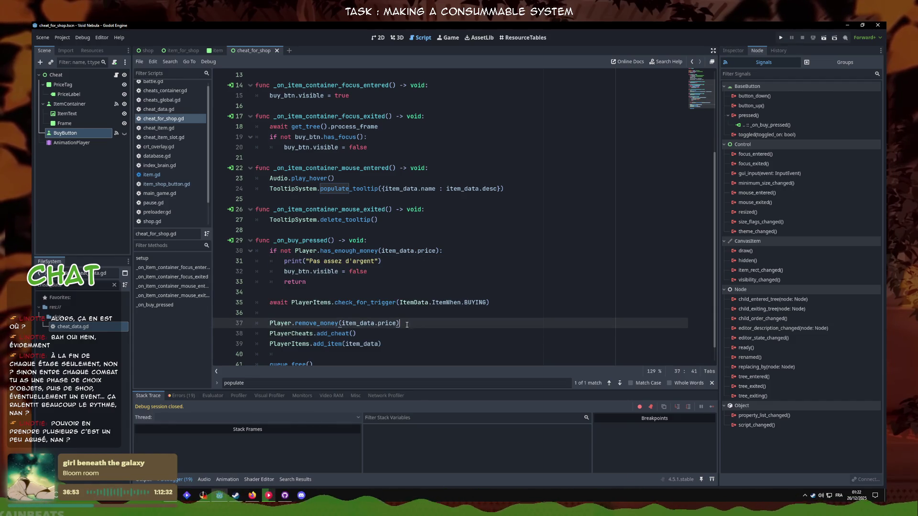
text(at_data)
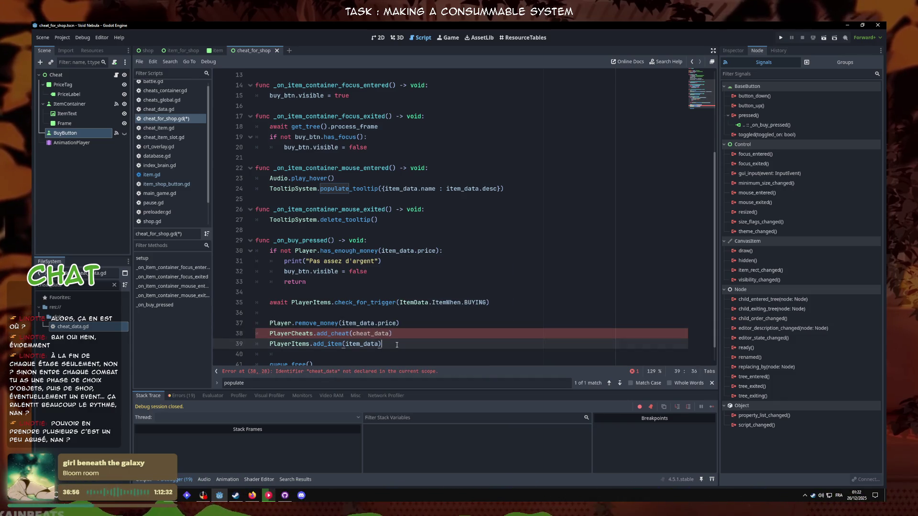
Step: Delete the old PlayerItems.add_item(item_data) line from the buy handler
triple_click(396, 345)
key(Delete)
click(405, 332)
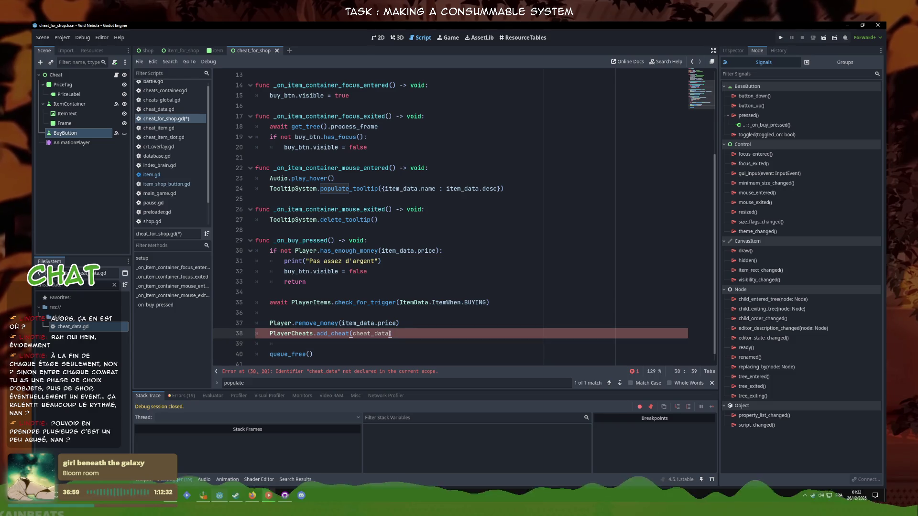
scroll(319, 260, up, 4)
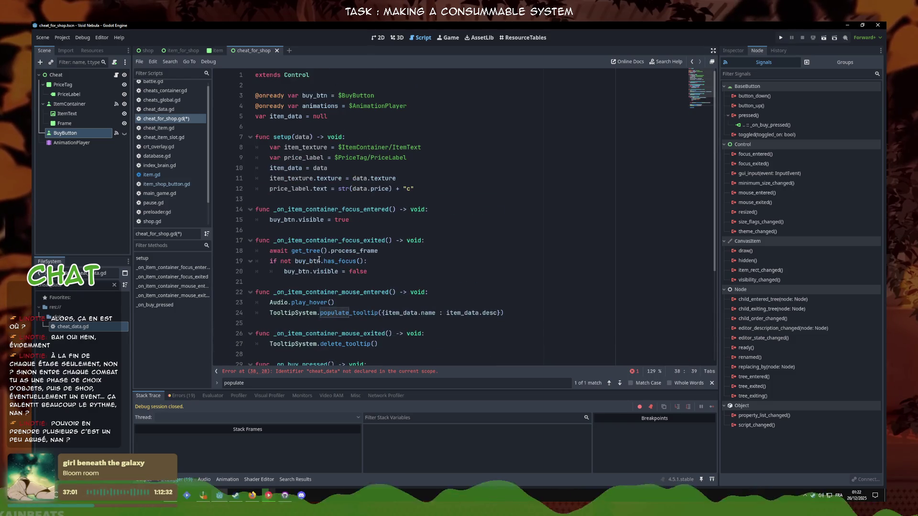
click(284, 168)
Step: Rename item_data to cheat_data and item_texture to cheat_texture at the top of the script
alt+click(284, 116)
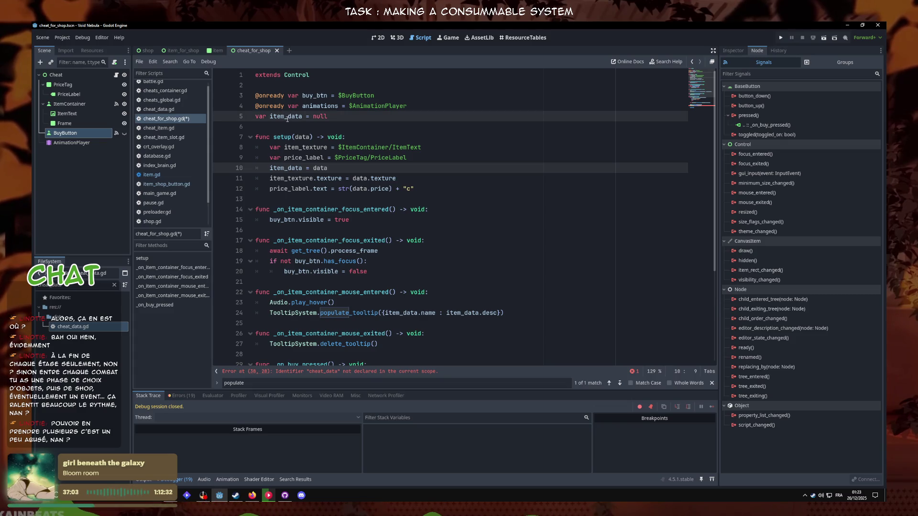
key(BackSpace)
key(BackSpace)
text(cheat)
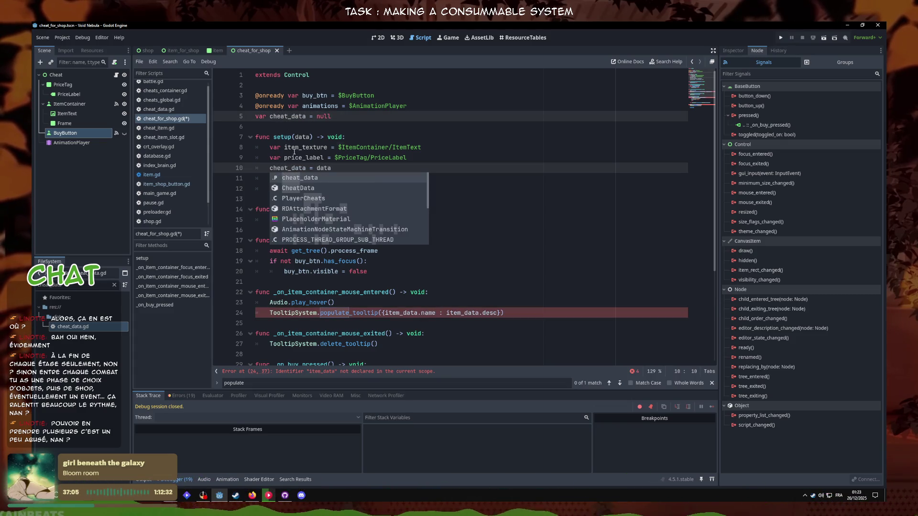
click(297, 148)
click(287, 178)
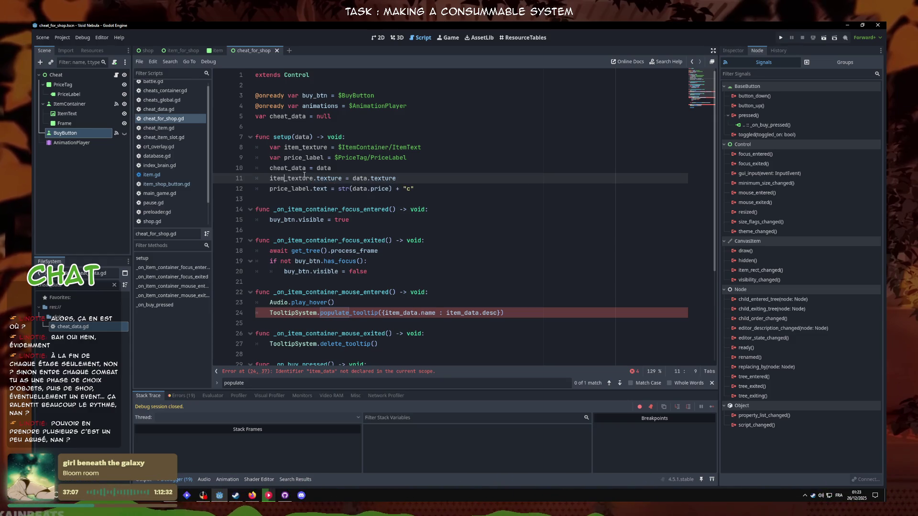
click(300, 147)
alt+click(285, 178)
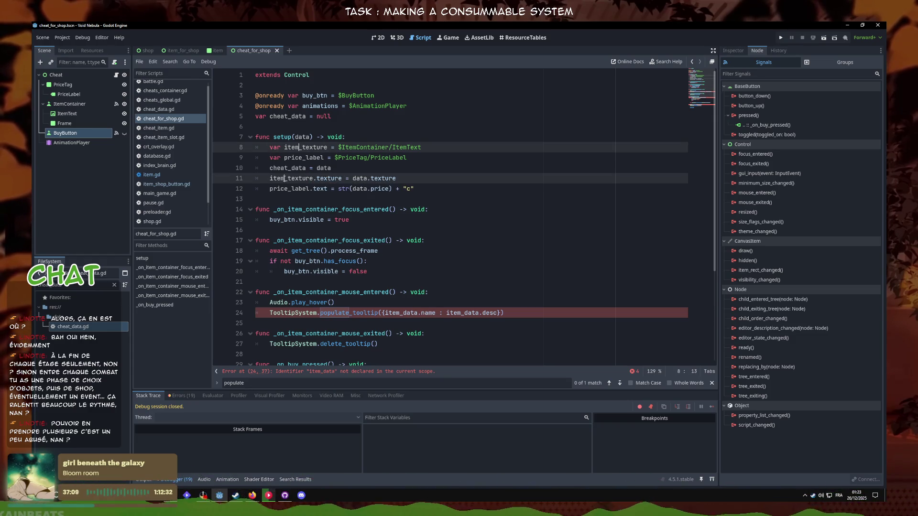
key(BackSpace)
key(BackSpace)
key(BackSpace)
text(cheat)
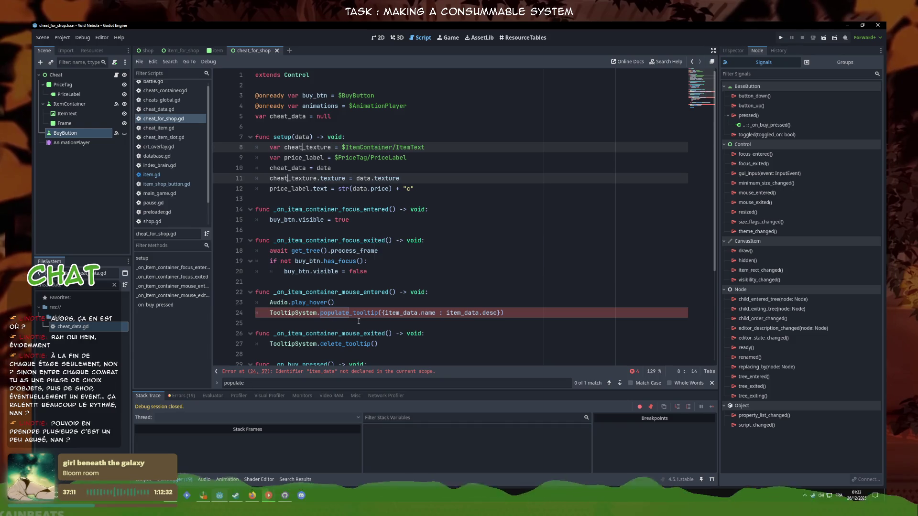
Step: Change both item_data references in the tooltip line to cheat_data
click(421, 319)
click(400, 313)
key(BackSpace)
key(BackSpace)
key(BackSpace)
text(cheat)
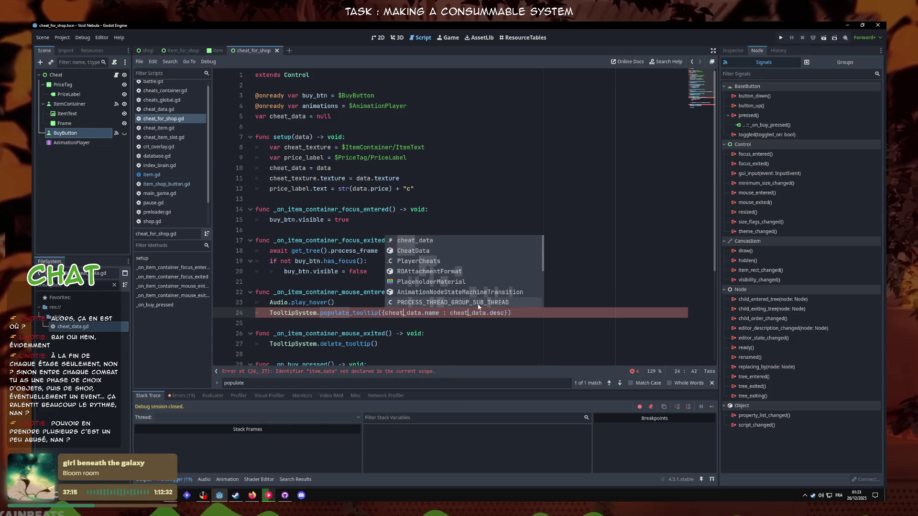
key(Escape)
key(Down)
Step: Switch the price references in the money check and remove_money to cheat_data
click(524, 313)
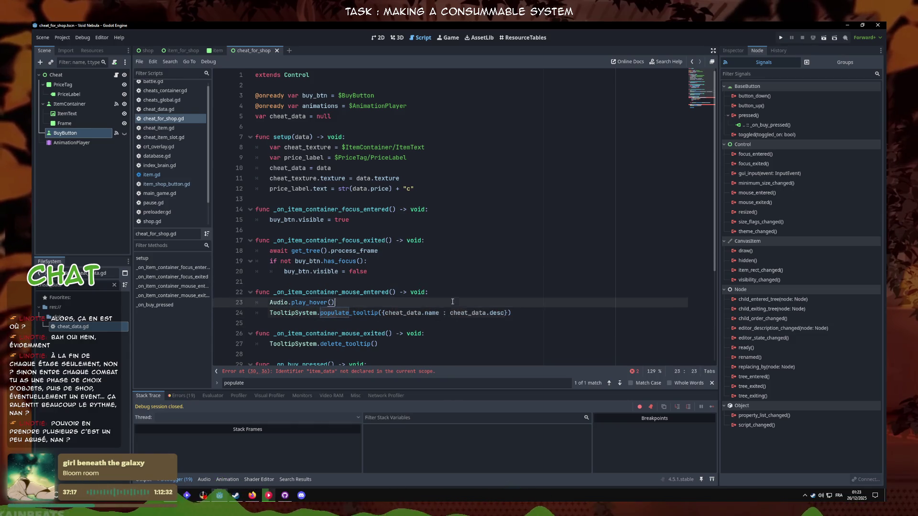
click(431, 302)
scroll(308, 188, down, 3)
click(388, 291)
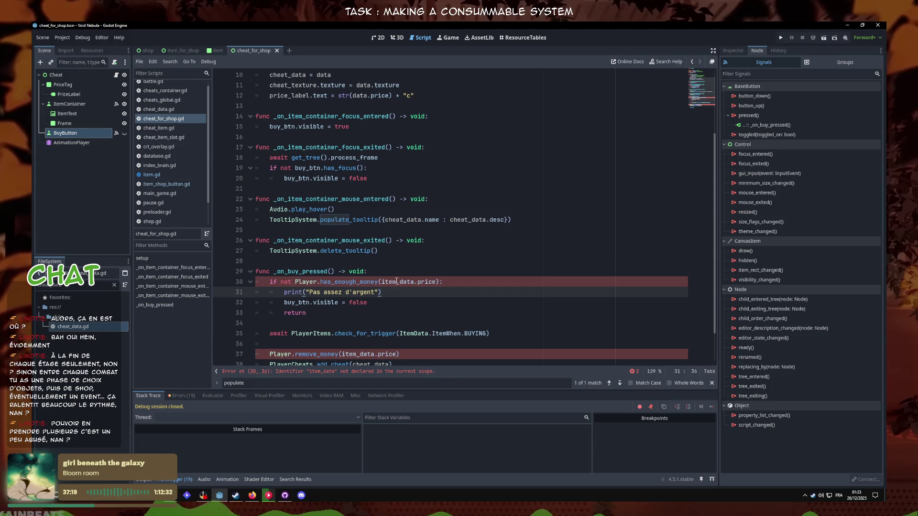
click(398, 281)
scroll(377, 297, down, 2)
alt+click(357, 314)
key(BackSpace)
key(BackSpace)
key(BackSpace)
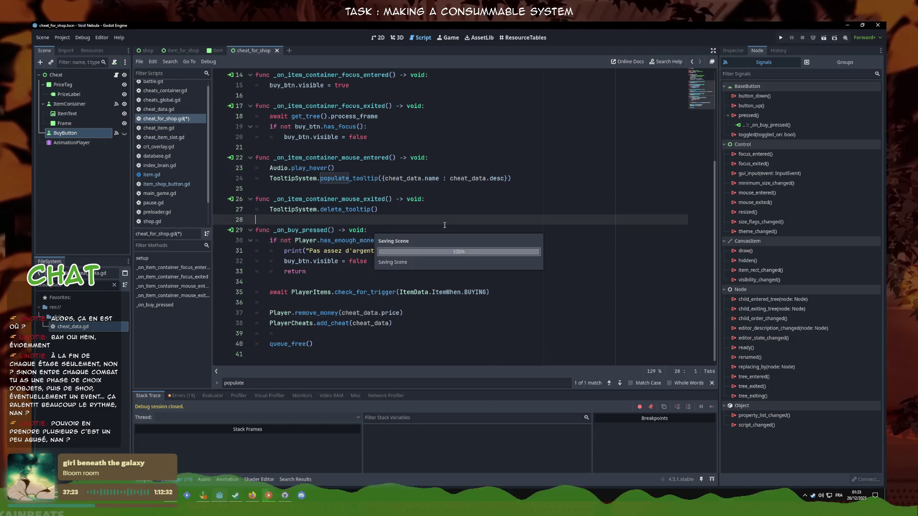
click(411, 323)
scroll(369, 191, up, 5)
scroll(369, 161, down, 3)
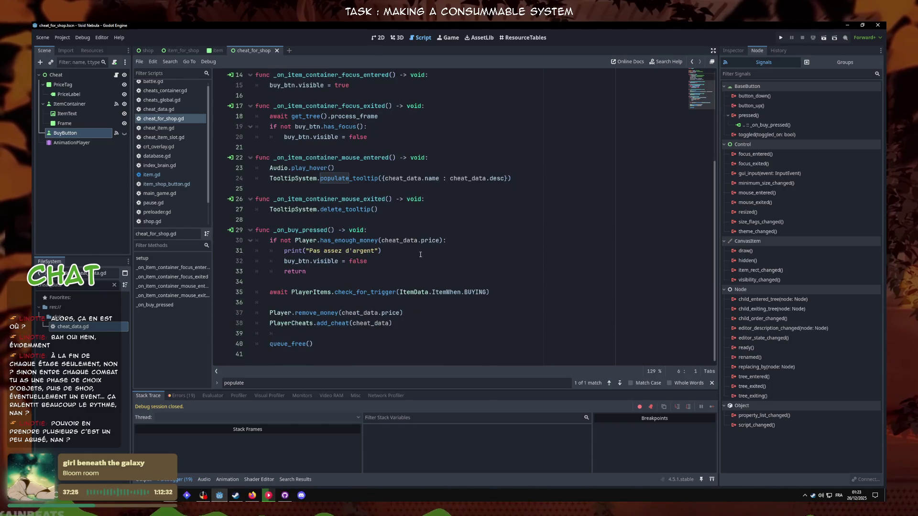
click(416, 353)
Step: Run the project to test the cheat shop
scroll(418, 258, up, 3)
click(418, 251)
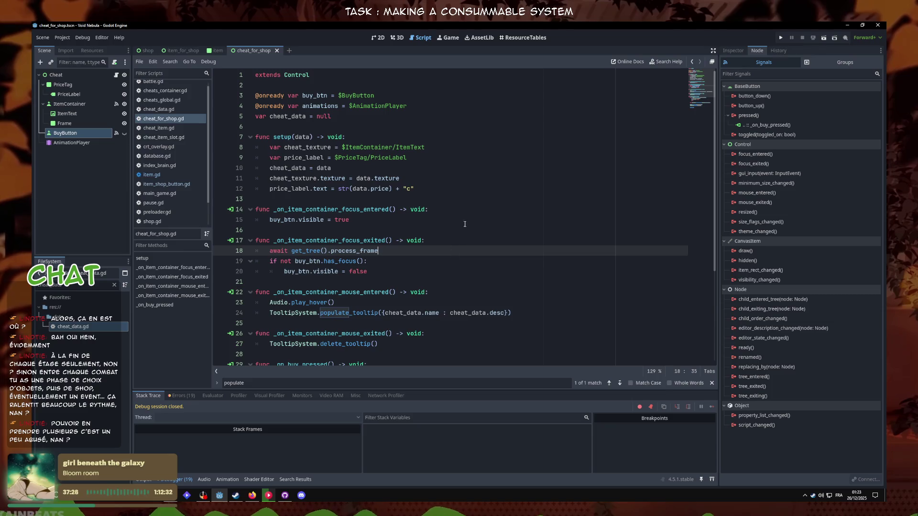
click(306, 199)
click(781, 38)
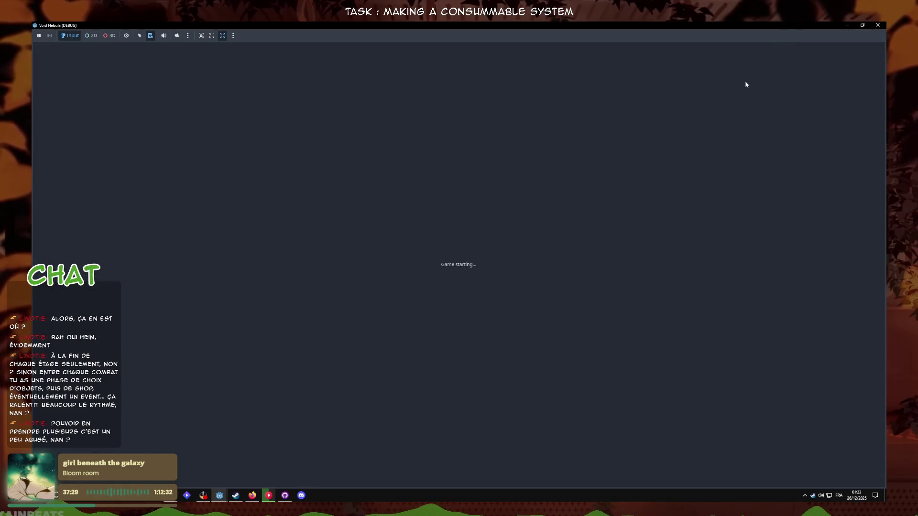
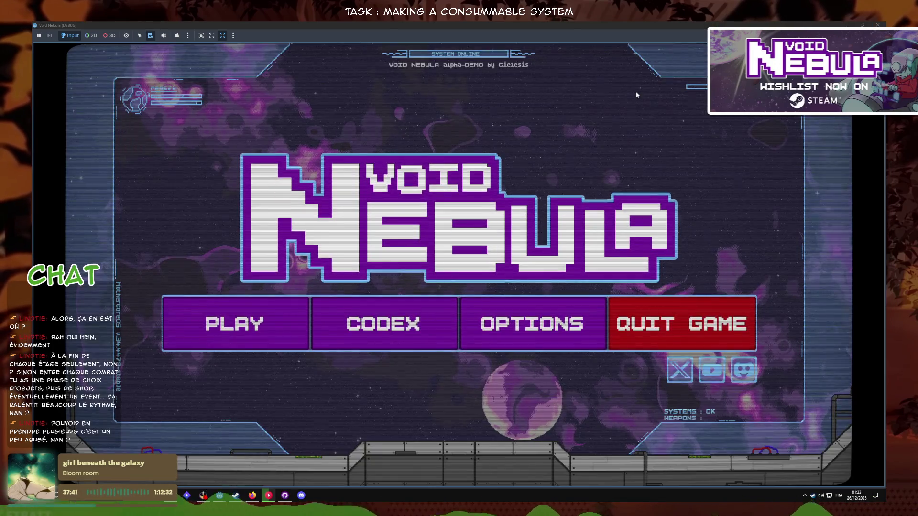
Step: Start a new Void Nebula run as the Faceless character
click(239, 321)
click(491, 308)
click(499, 339)
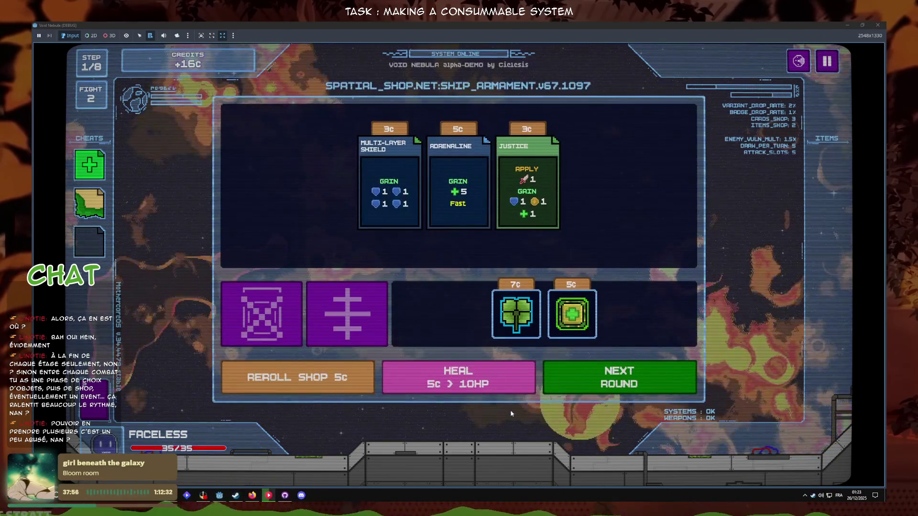
Step: Reroll the shop twice and buy the Life Hack cheat
click(330, 386)
click(330, 386)
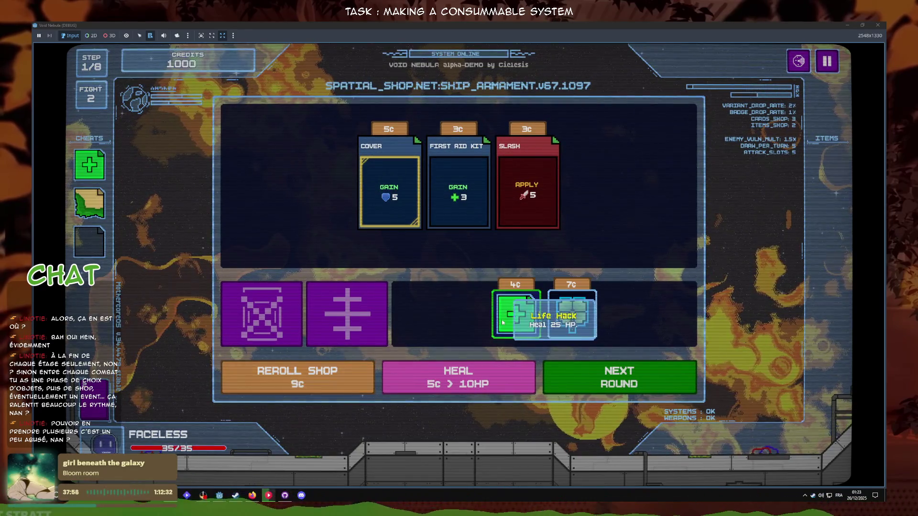
click(572, 314)
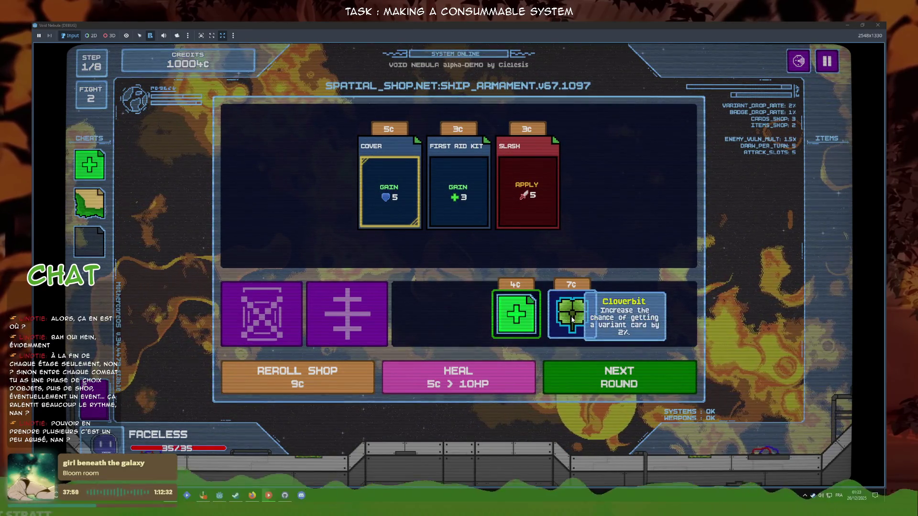
click(516, 314)
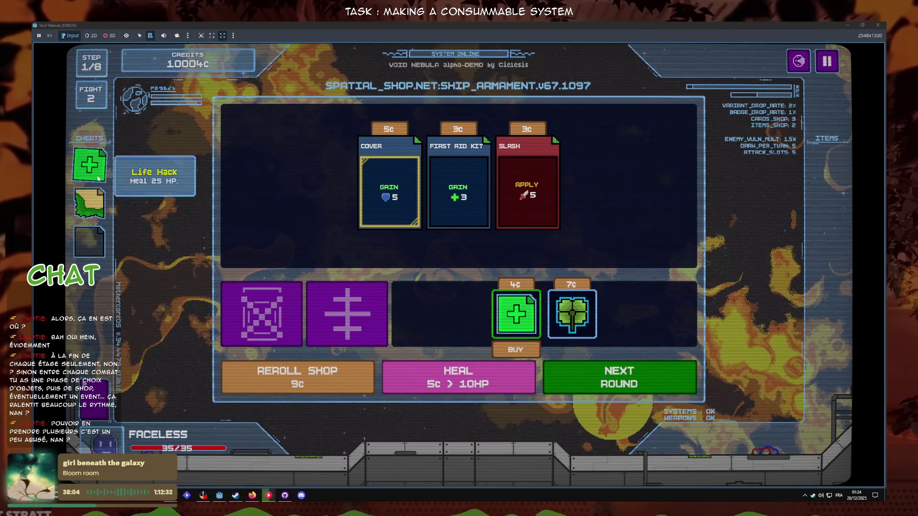
click(516, 349)
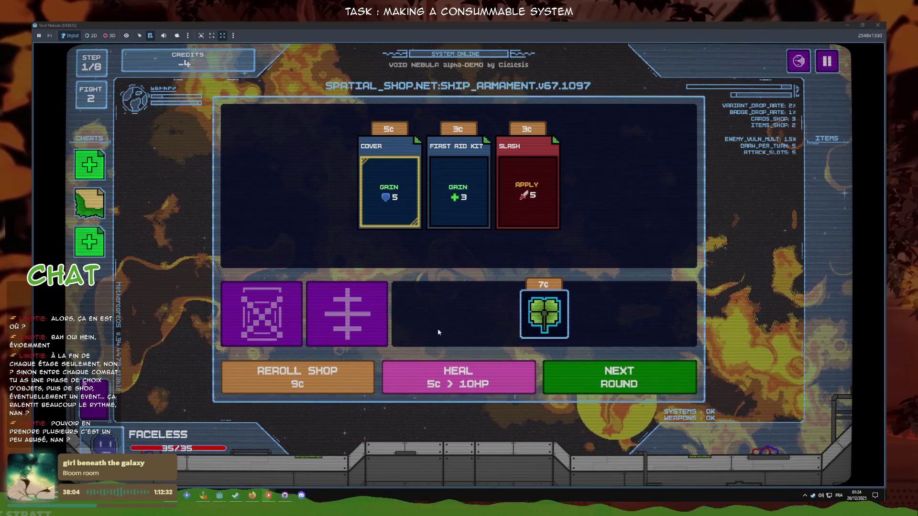
Step: Reroll the shop many times, buy another Life Hack cheat, then minimize the game
click(358, 372)
click(360, 369)
click(361, 369)
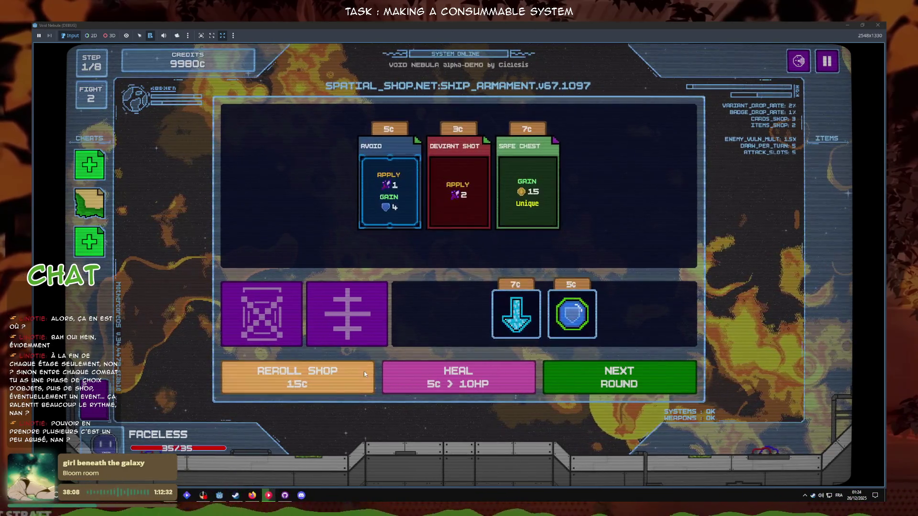
click(356, 378)
click(352, 378)
click(351, 381)
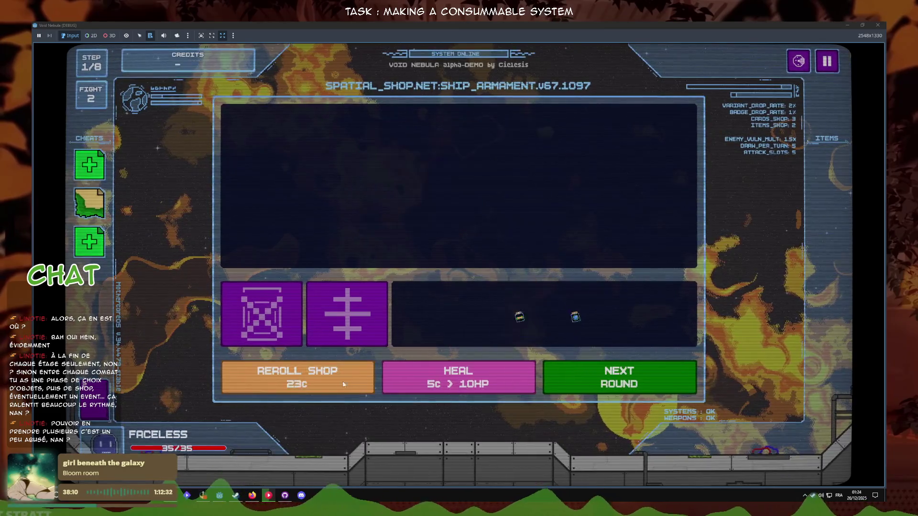
click(337, 381)
click(335, 382)
click(330, 383)
click(325, 385)
click(323, 386)
click(322, 389)
click(321, 391)
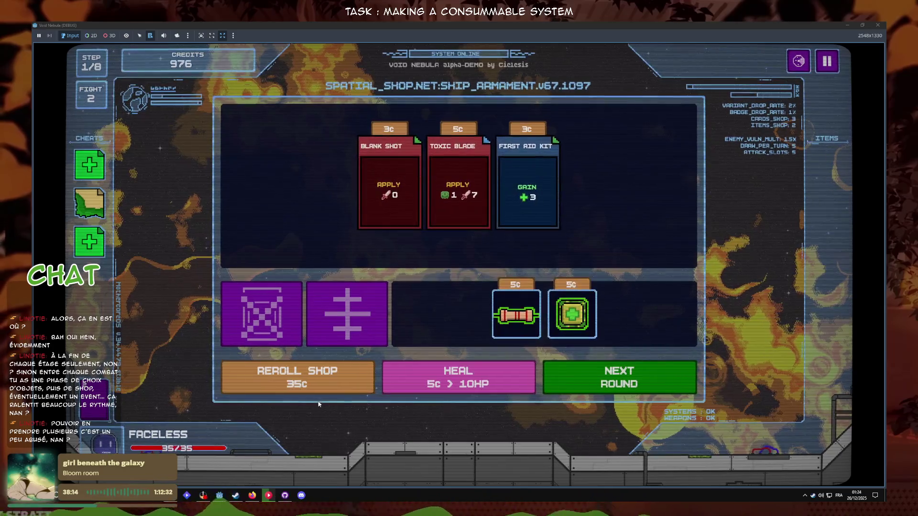
click(321, 392)
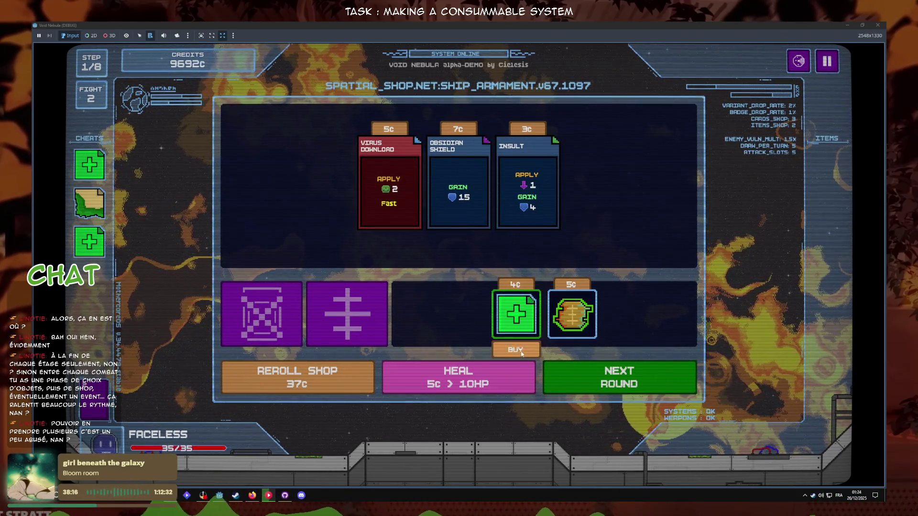
click(502, 332)
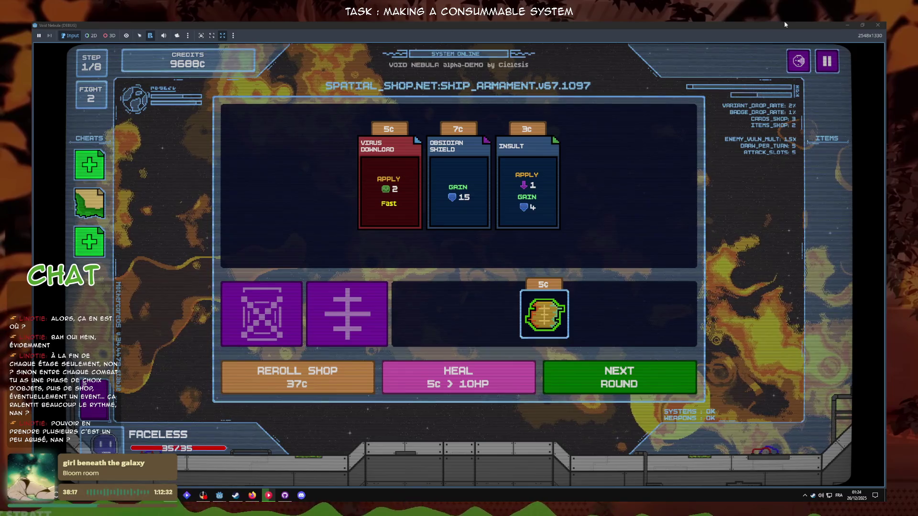
click(847, 24)
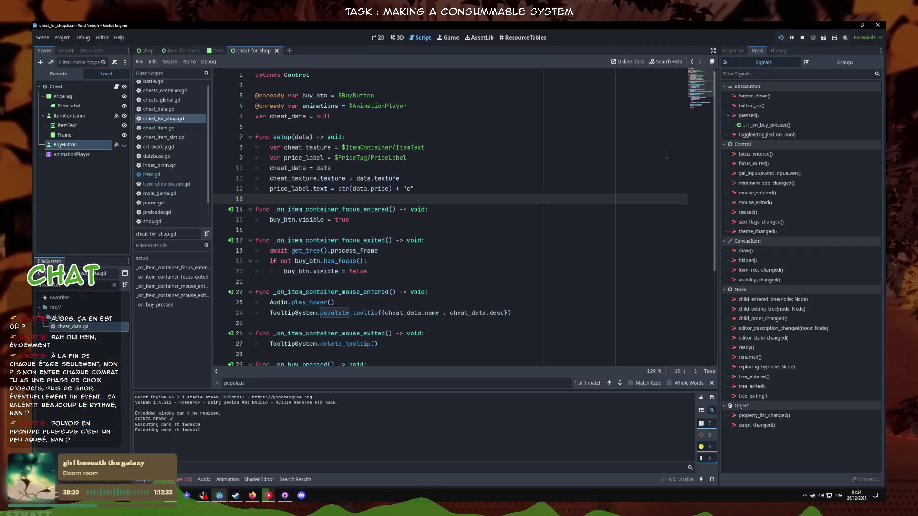
Step: Begin an 'if PlayerCheats.' line at the top of _on_buy_pressed, then jump to cheats_global.gd
click(450, 212)
scroll(423, 235, down, 4)
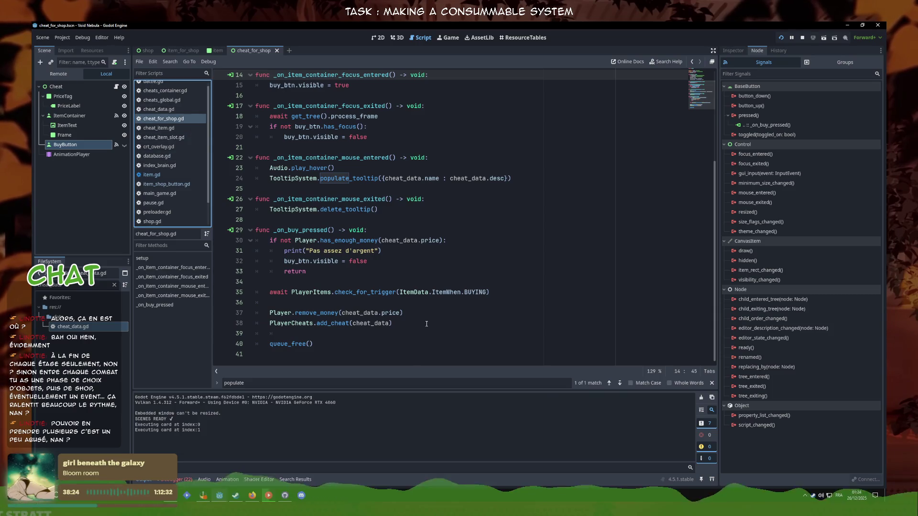
click(458, 230)
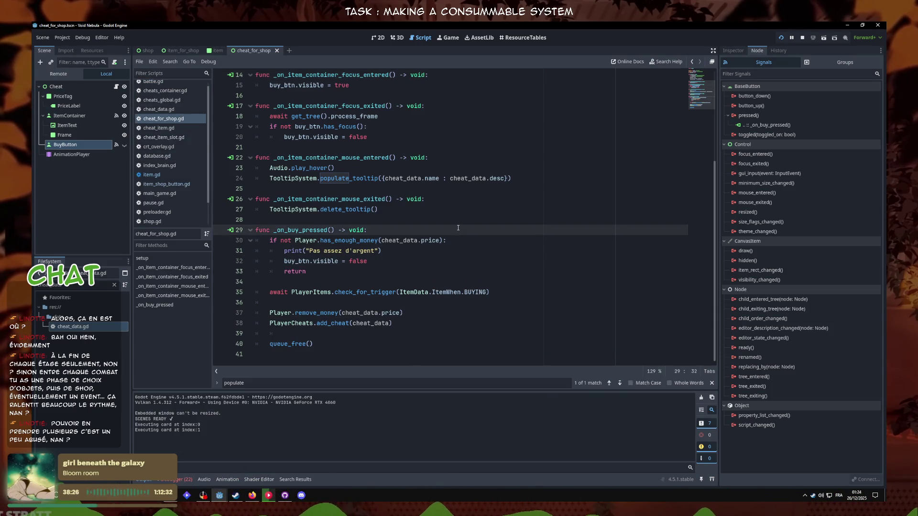
key(Return)
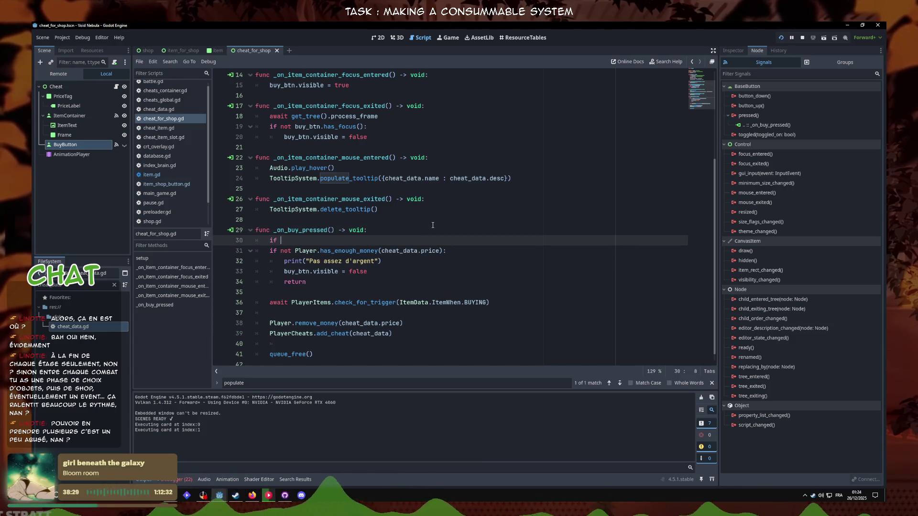
text(heats.)
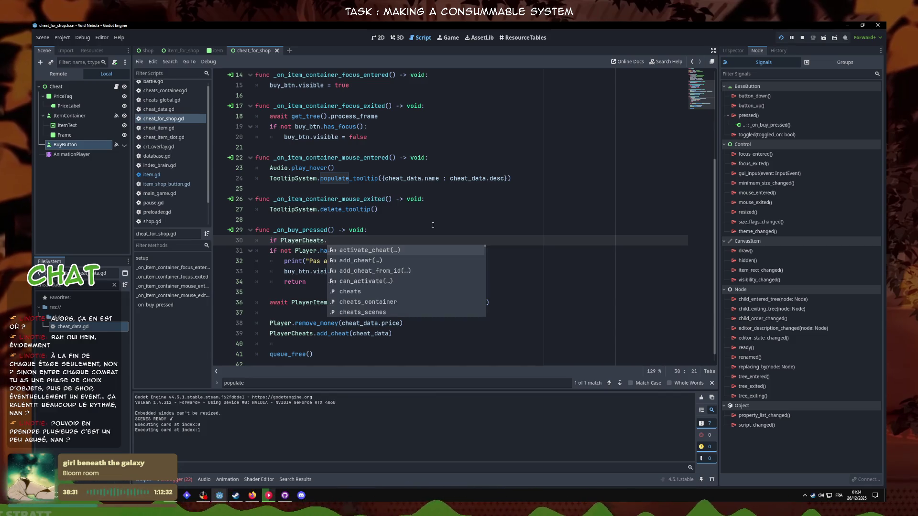
text(has)
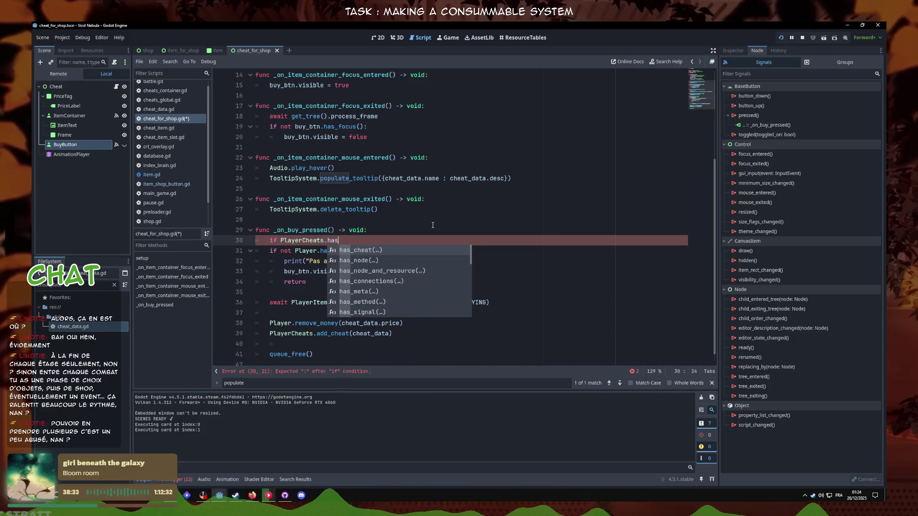
text(_s)
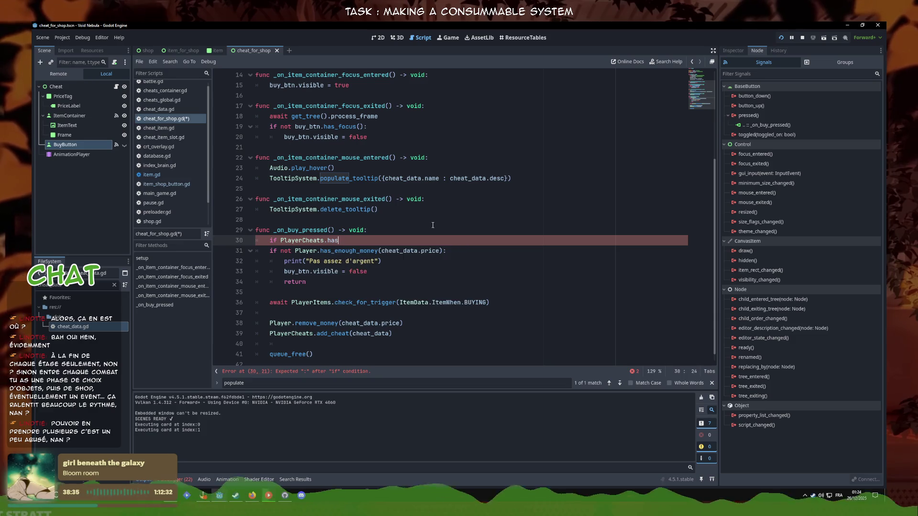
key(BackSpace)
key(BackSpace)
key(BackSpace)
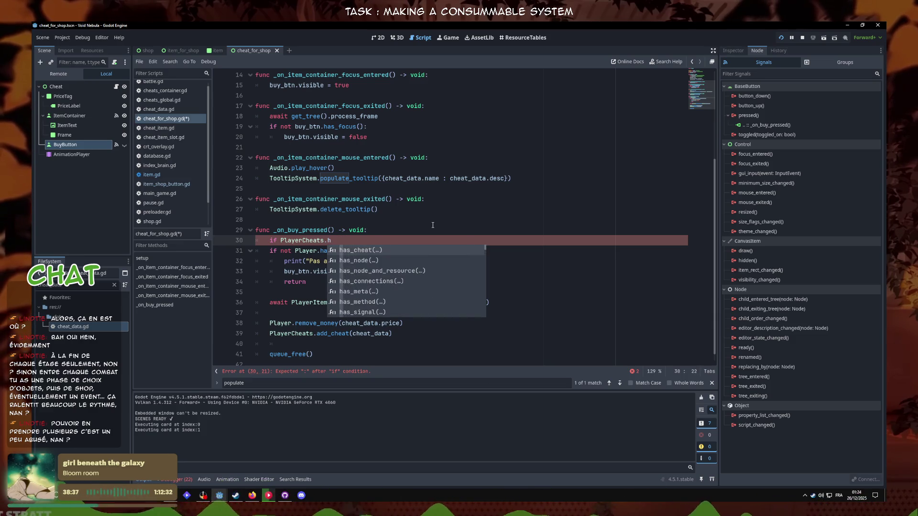
text(spac)
key(BackSpace)
key(BackSpace)
key(BackSpace)
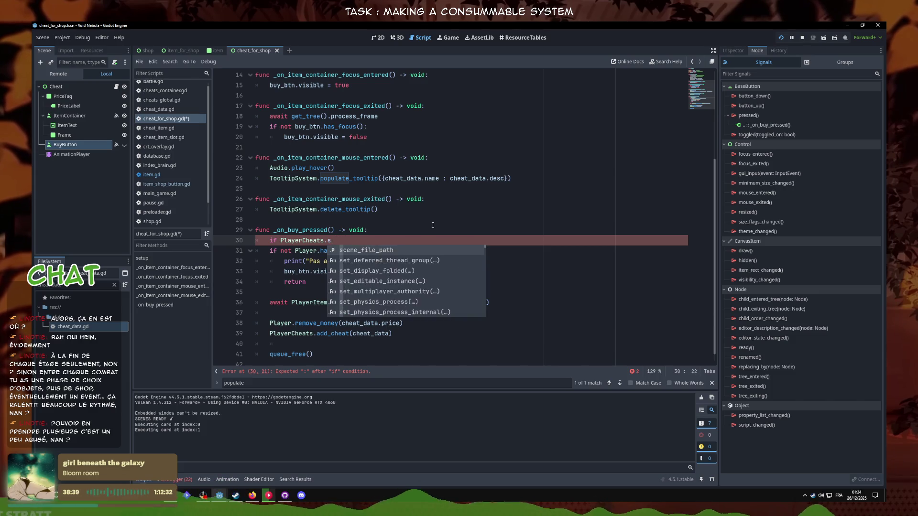
ctrl+click(302, 241)
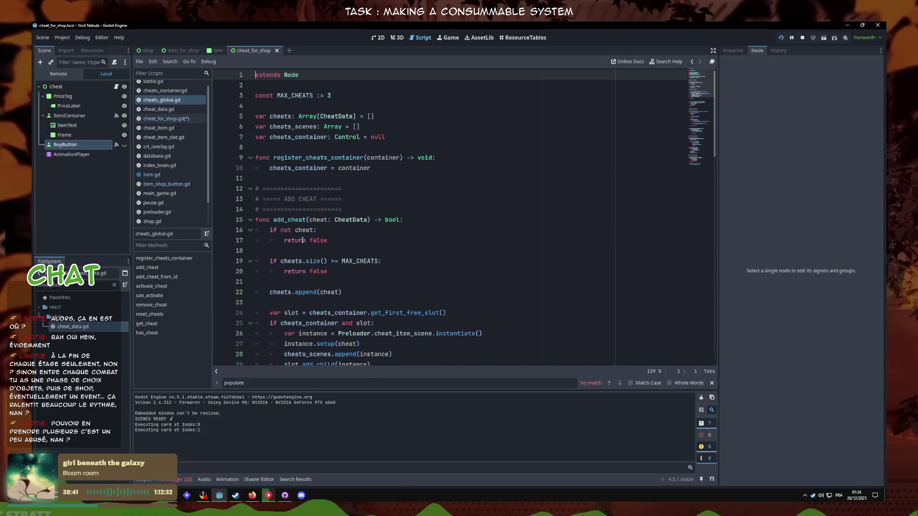
scroll(316, 225, down, 10)
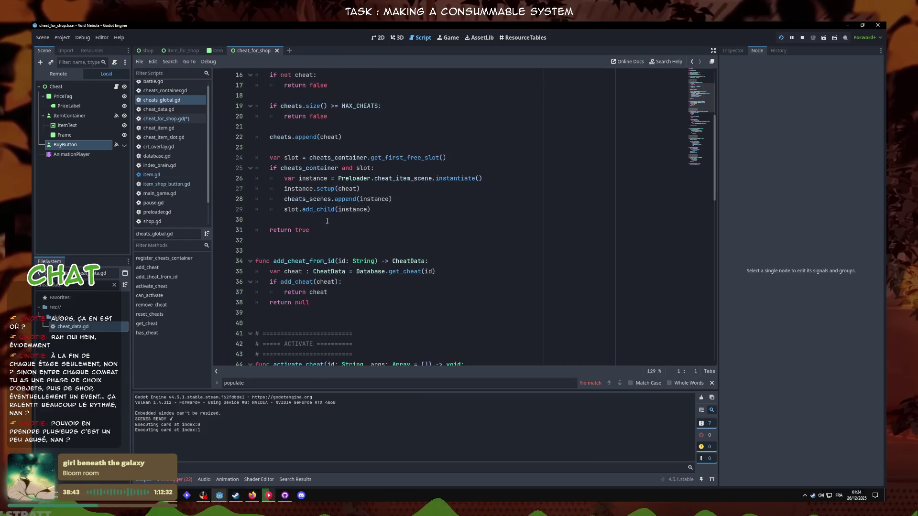
scroll(319, 216, down, 5)
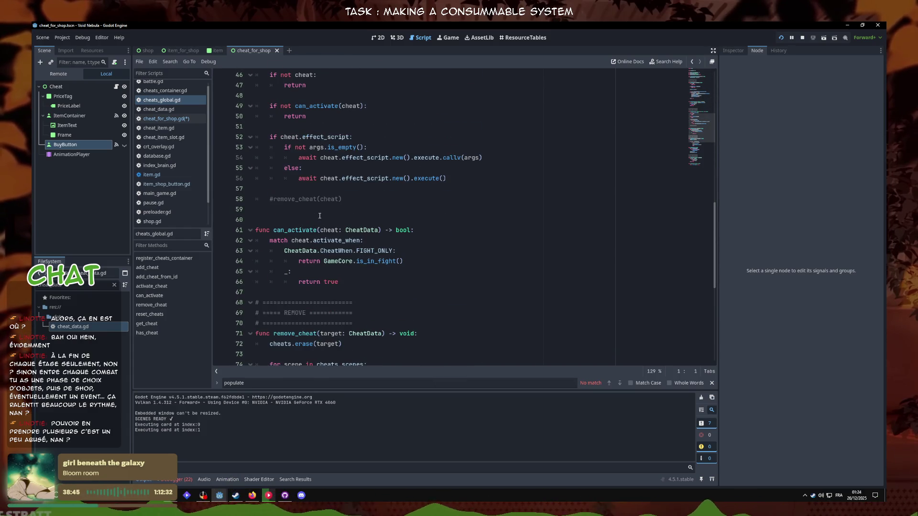
scroll(319, 215, down, 8)
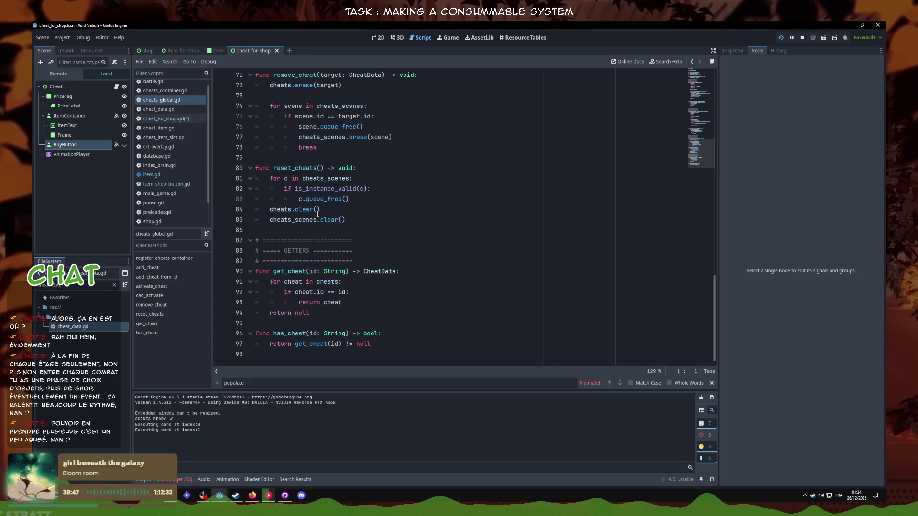
scroll(318, 214, up, 20)
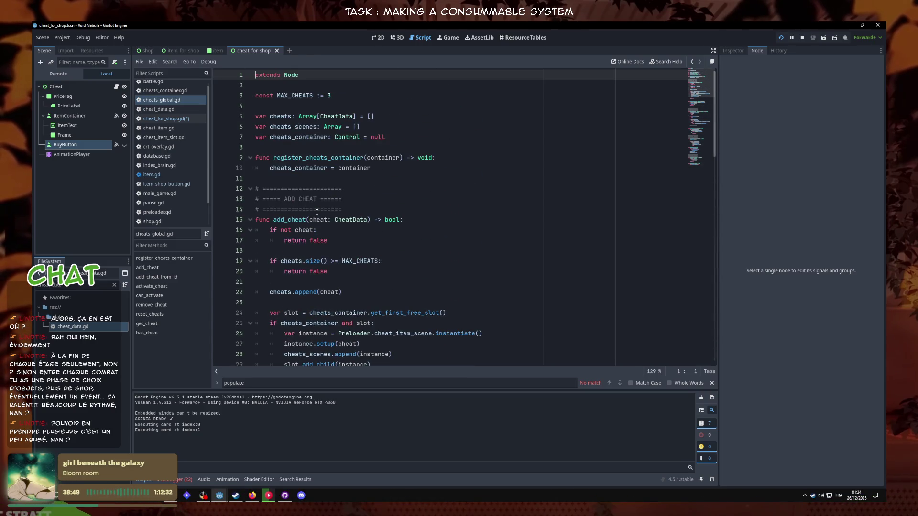
scroll(348, 248, down, 6)
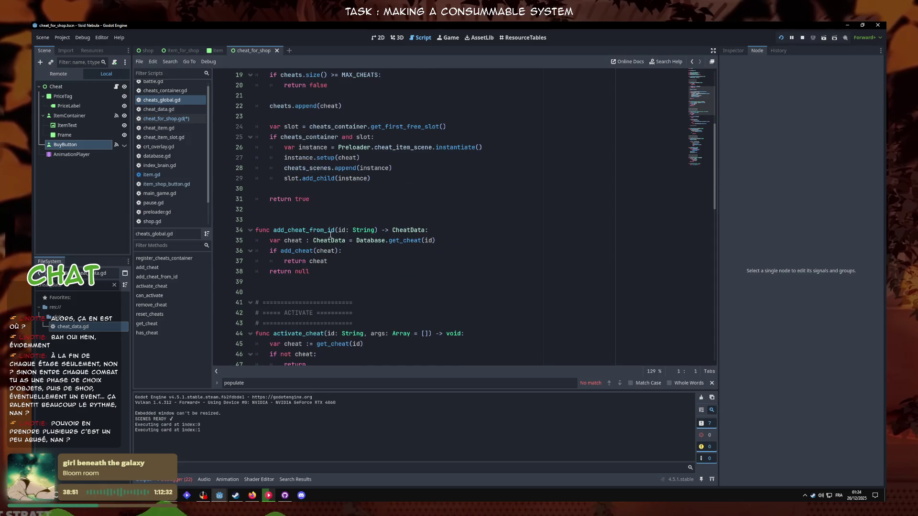
scroll(352, 245, down, 3)
scroll(352, 235, up, 5)
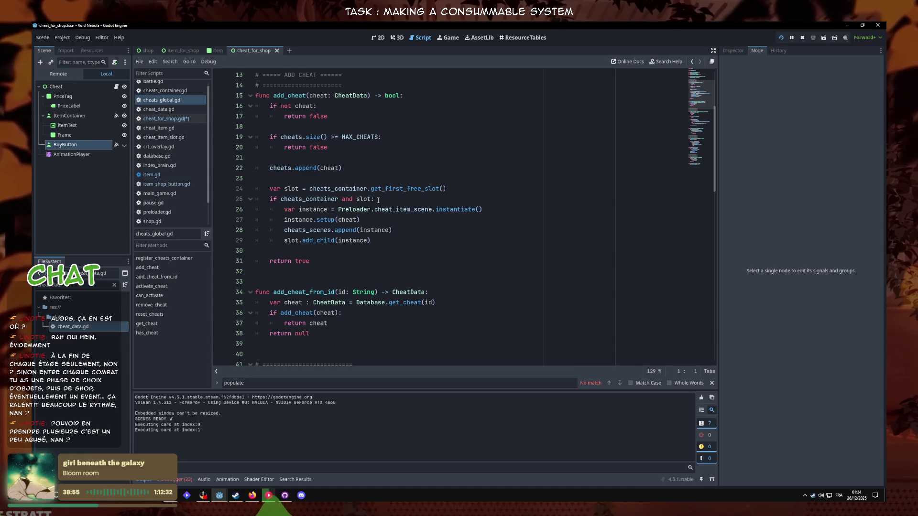
mouse_move(281, 138)
mouse_down()
mouse_move(383, 137)
mouse_move(256, 136)
mouse_up()
key(ctrl+c)
scroll(367, 154, up, 3)
click(395, 137)
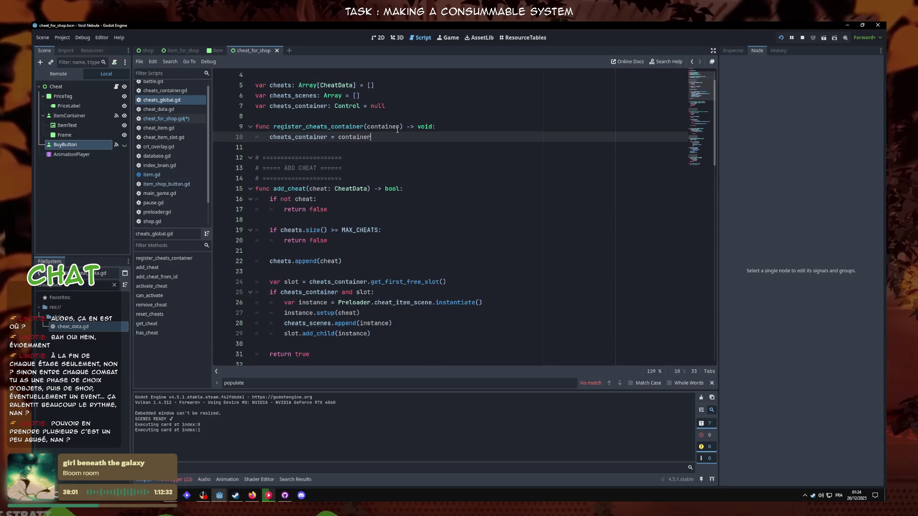
Step: Add a has_cheats_space() function holding the pasted cheat-limit check, with a bool return type
key(Return)
key(Return)
text(nc has)
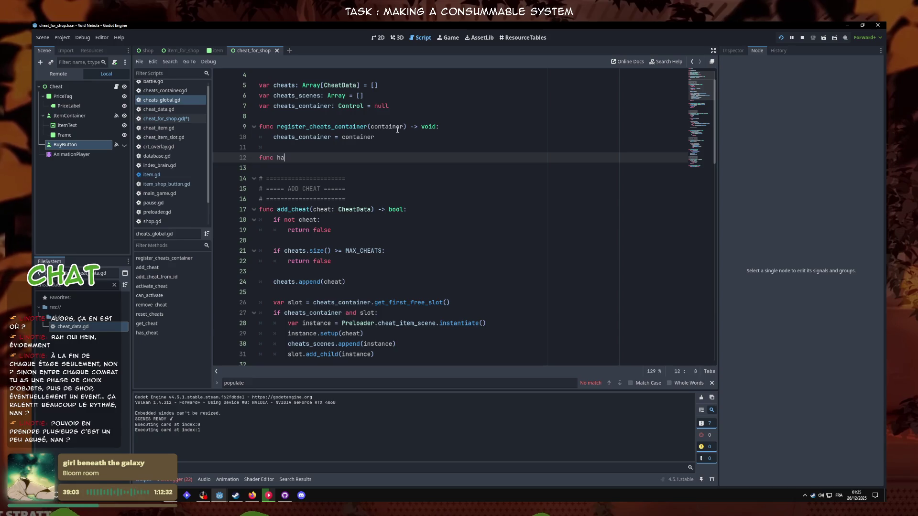
text(_cheats_space)
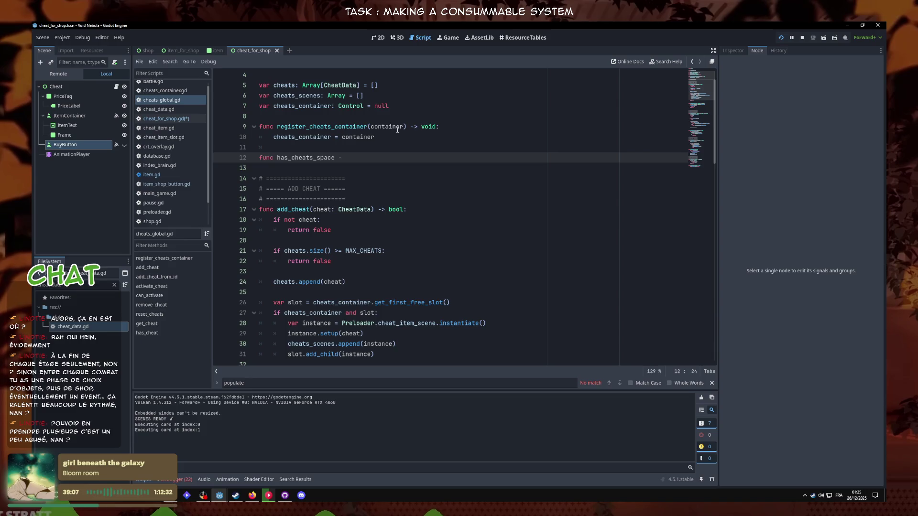
text(() -> void:)
key(Return)
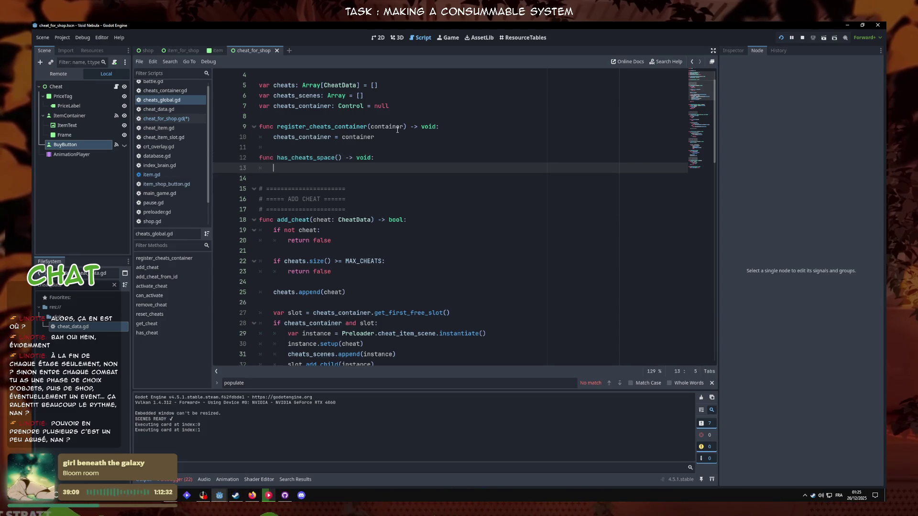
key(ctrl+v)
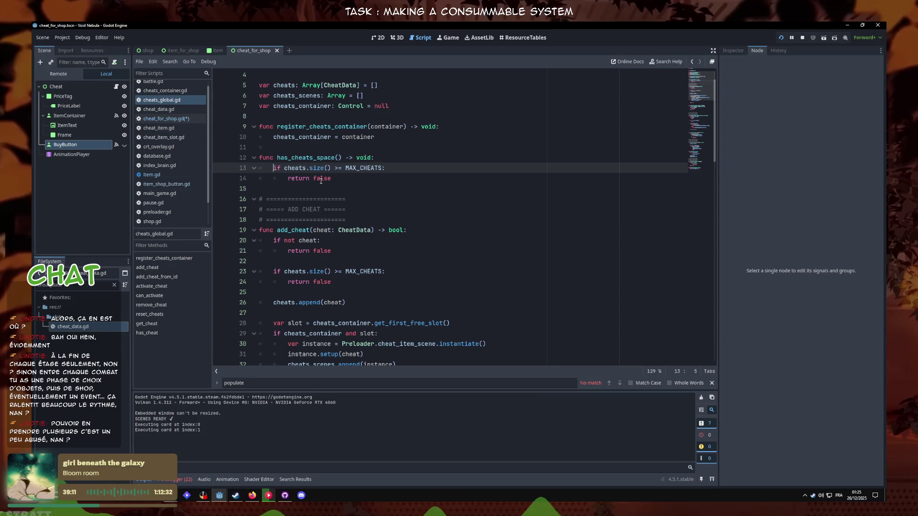
double_click(369, 158)
key(BackSpace)
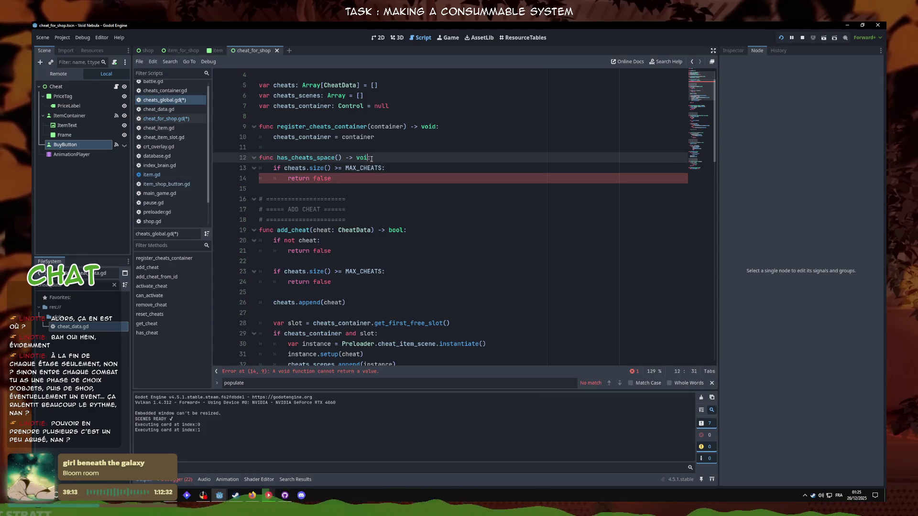
key(Escape)
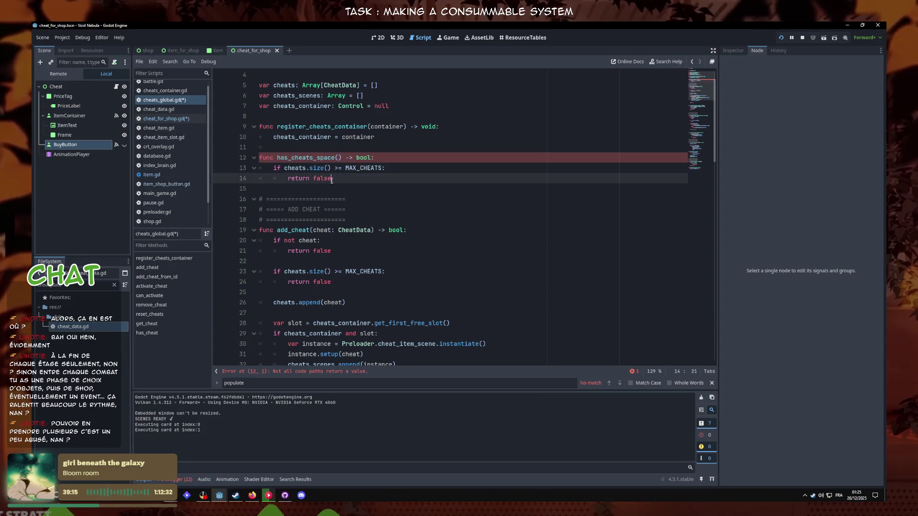
Step: Make has_cheats_space() return cheats.size() >= MAX_CHEATS directly, drop the leftover if line, and save
click(342, 187)
mouse_move(338, 183)
mouse_down()
mouse_move(323, 178)
mouse_move(385, 168)
mouse_up()
key(ctrl+c)
key(BackSpace)
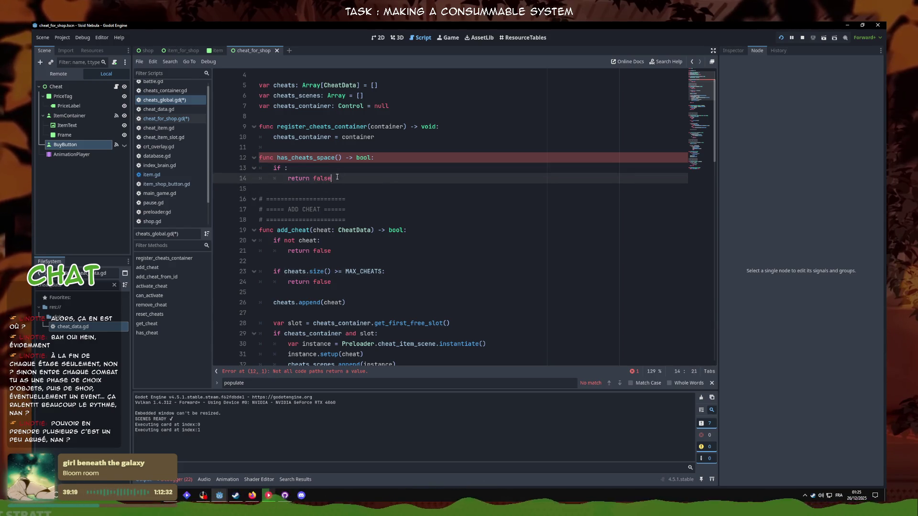
double_click(314, 178)
key(ctrl+v)
triple_click(282, 168)
key(BackSpace)
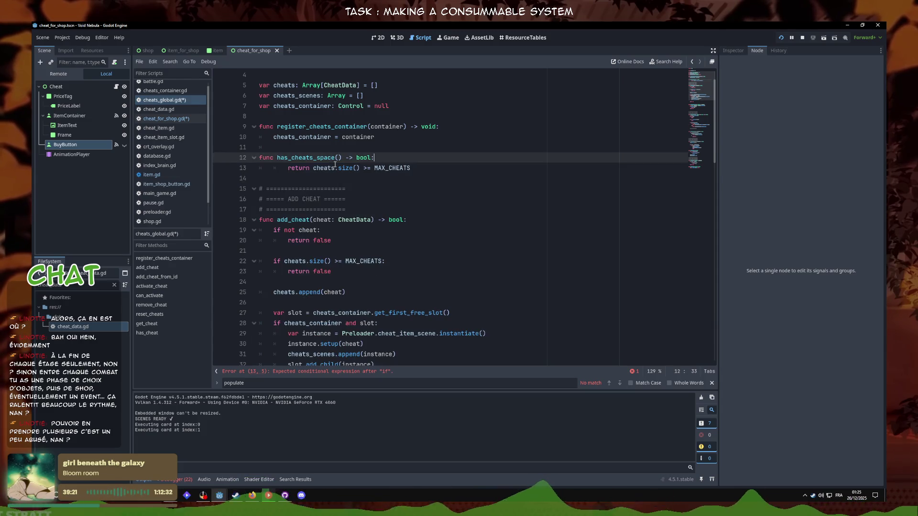
key(ctrl+s)
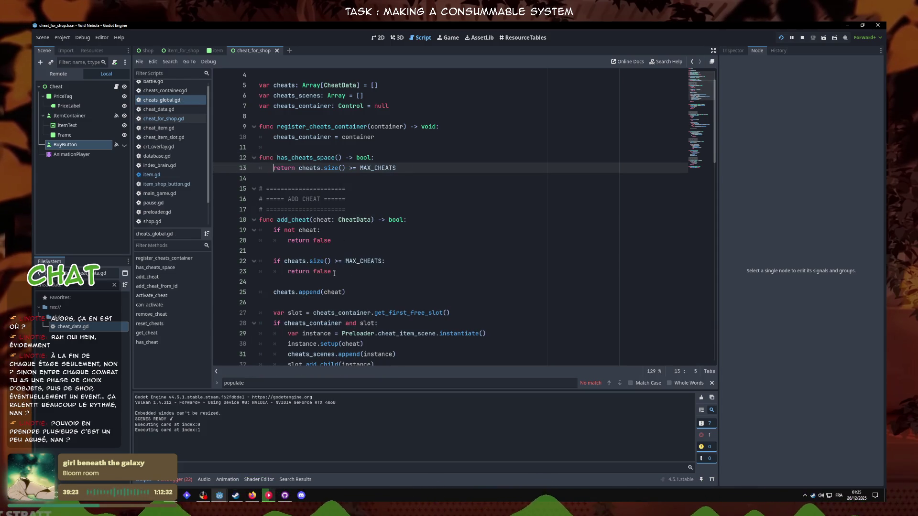
Step: Replace the capacity condition in add_cheat with a has_cheats_space() call
click(390, 262)
drag(343, 157, 302, 155)
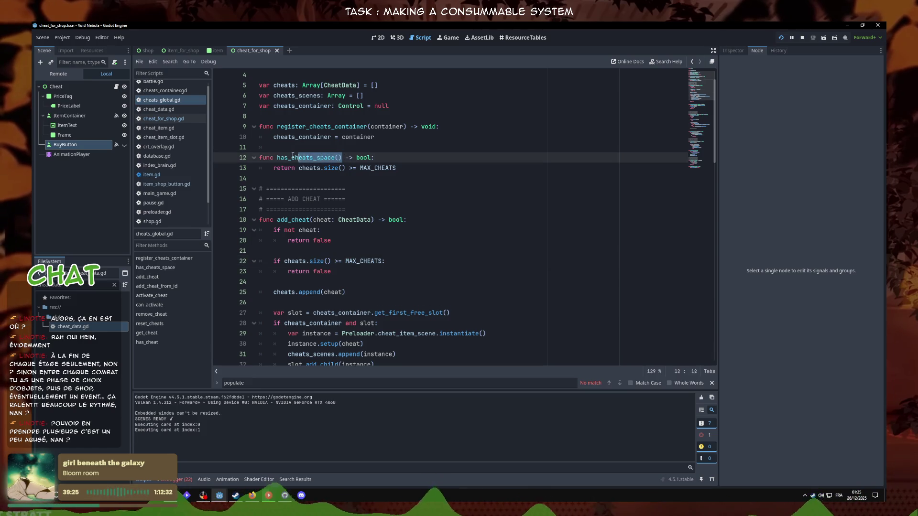
key(ctrl+c)
drag(284, 263, 385, 262)
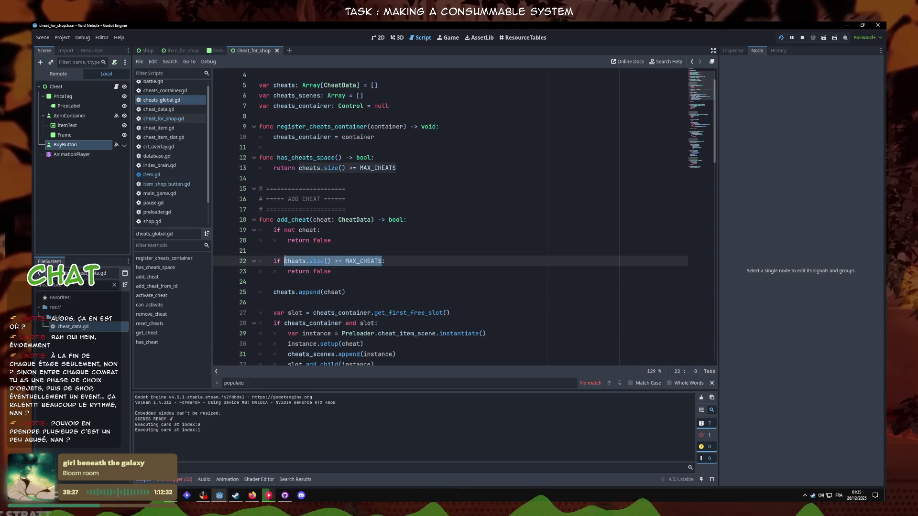
key(ctrl+v)
Step: Add 'if PlayerCheats.has_cheats_space(): return' to _on_buy_pressed in cheat_for_shop.gd
drag(327, 261, 284, 261)
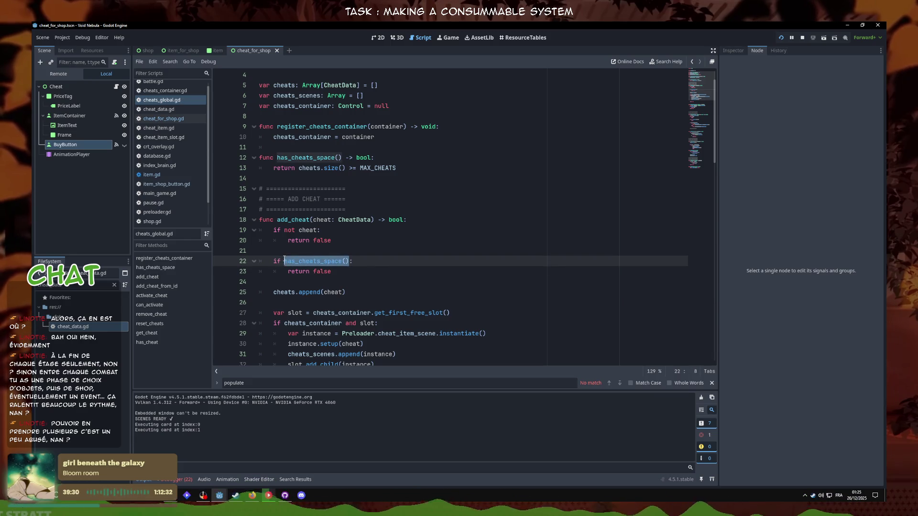
key(ctrl+c)
click(170, 118)
click(382, 253)
key(ctrl+v)
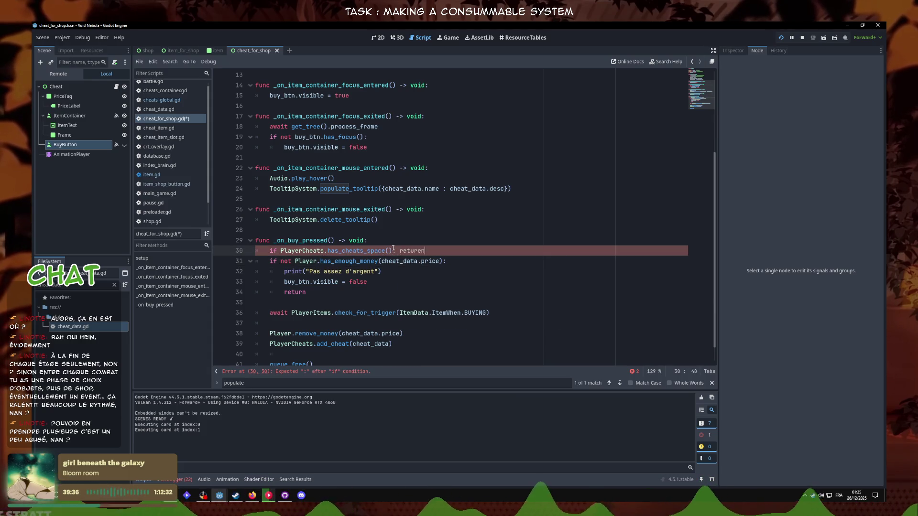
text(urn)
key(ctrl+s)
click(399, 251)
key(Return)
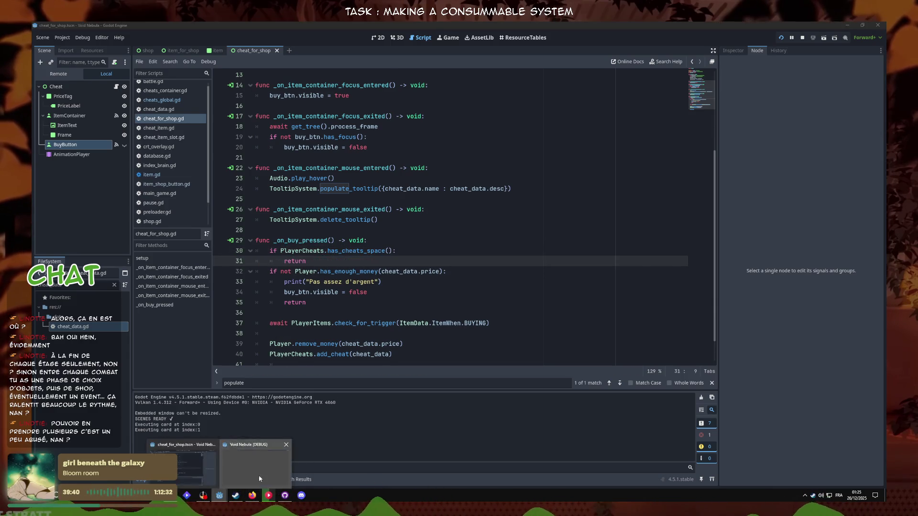
Step: Bring the running Void Nebula game forward and reroll the shop twice
click(259, 475)
click(335, 375)
click(358, 372)
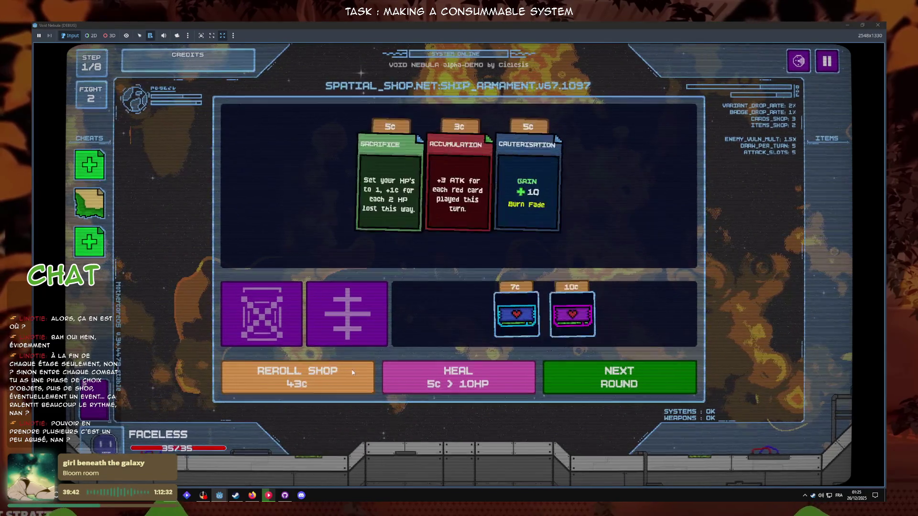
click(358, 372)
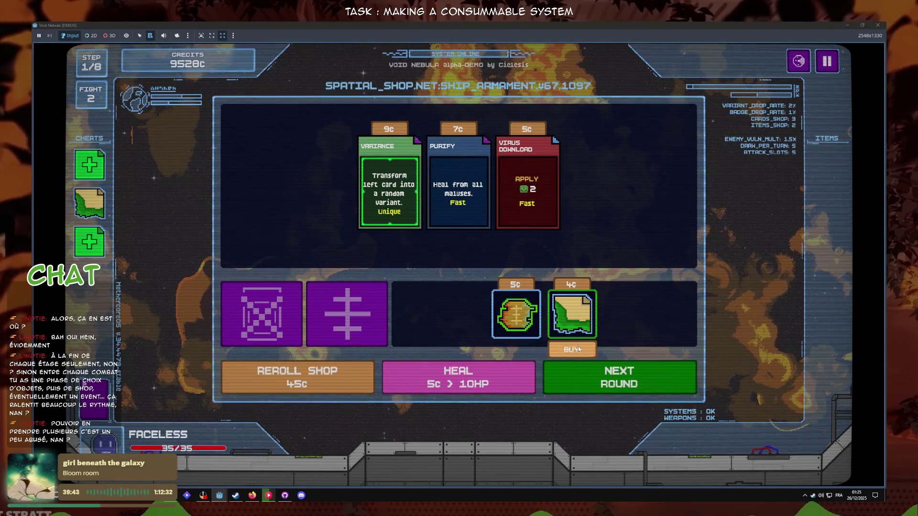
Step: Buy the 4c paper cheat, use the green plus cheat, and sell the remaining cheats
click(84, 252)
click(146, 265)
click(571, 349)
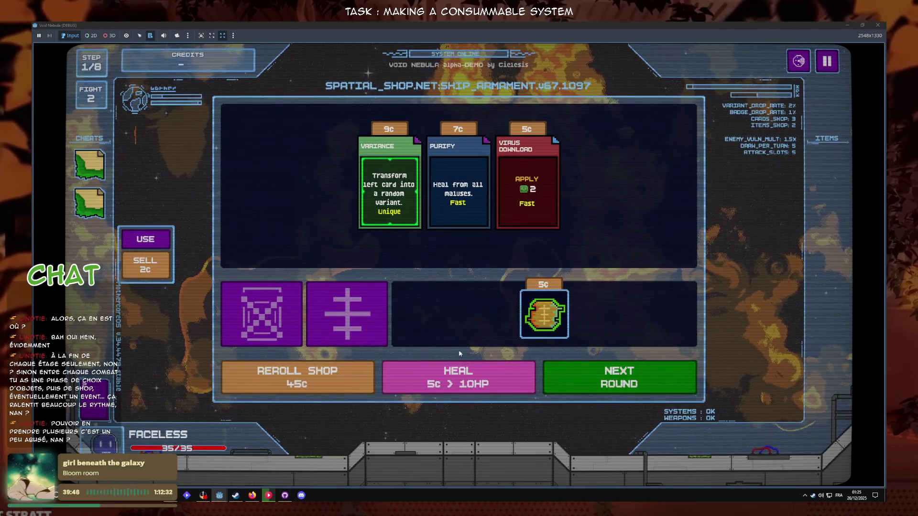
click(91, 202)
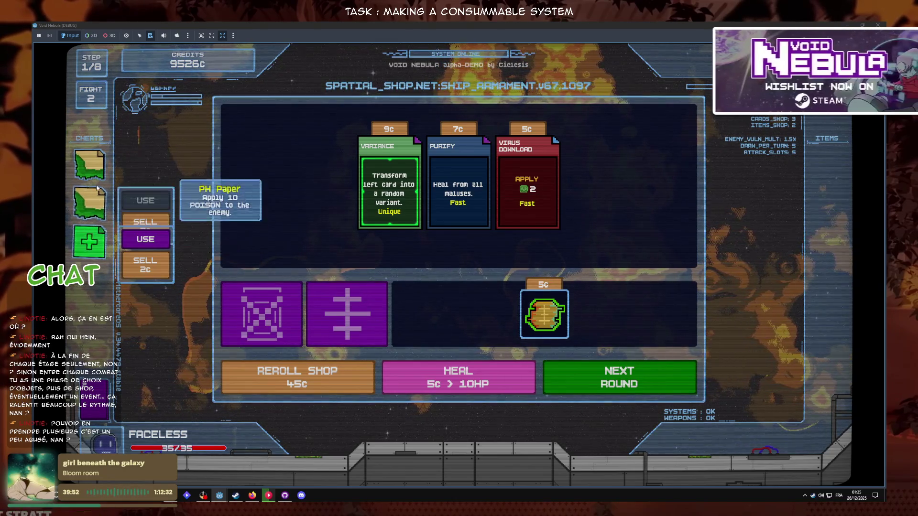
click(156, 260)
click(146, 228)
click(145, 191)
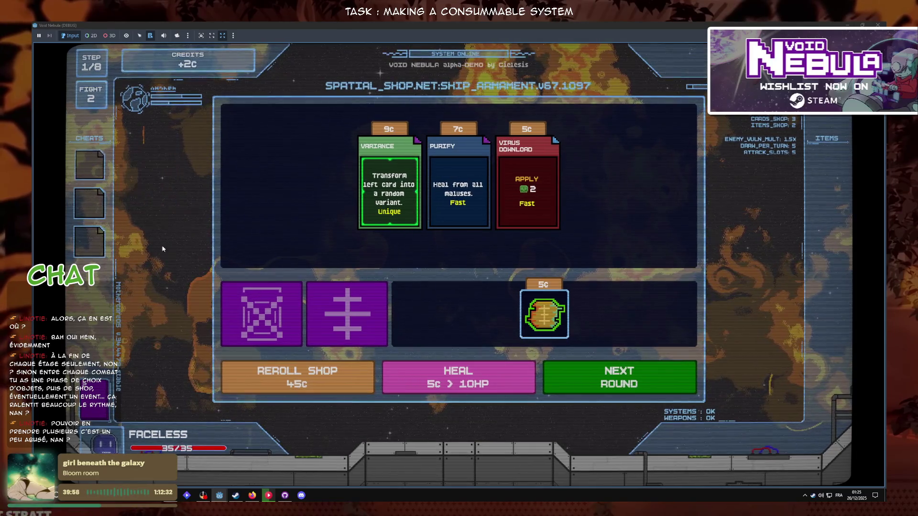
Step: Reroll the shop repeatedly and buy the green plus cheat along the way
click(347, 372)
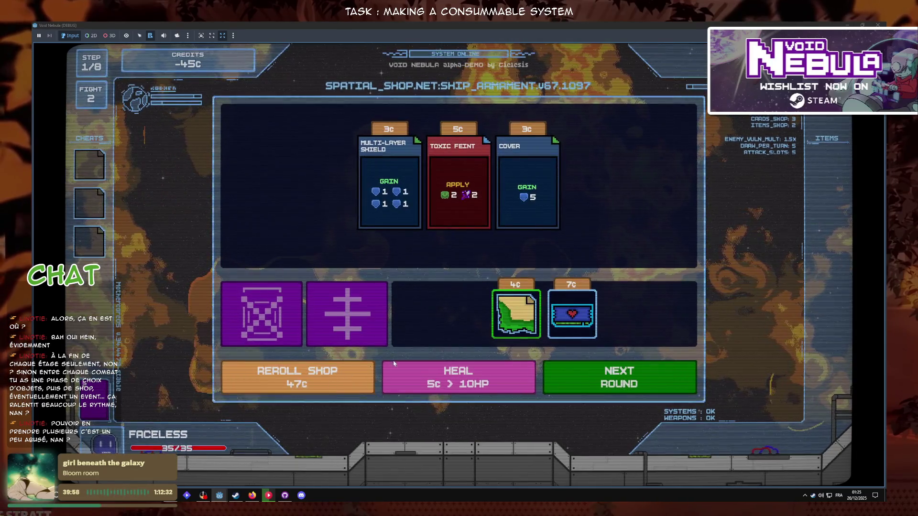
click(368, 367)
click(571, 318)
click(370, 373)
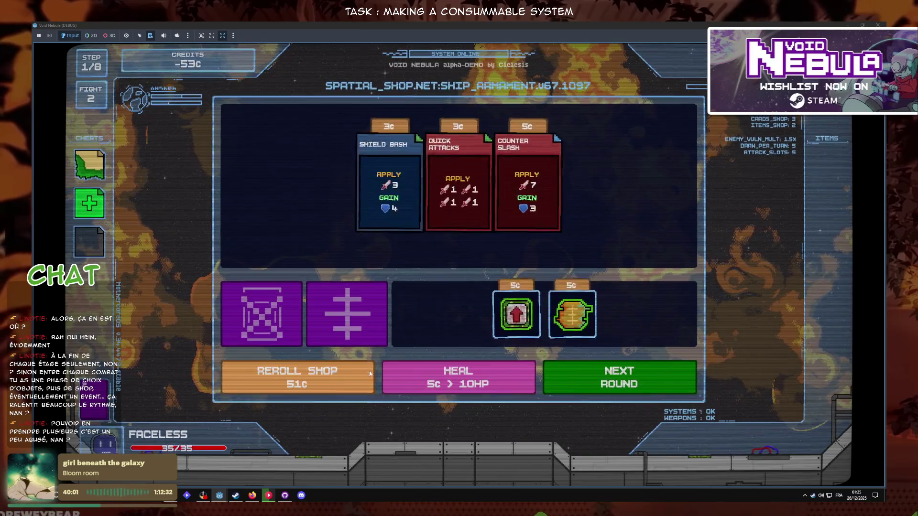
click(354, 377)
click(337, 383)
click(330, 391)
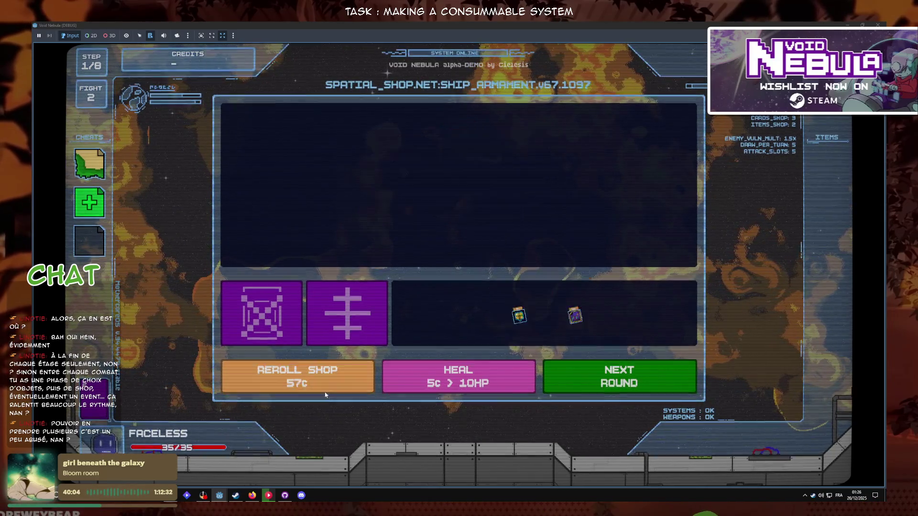
click(329, 381)
click(326, 386)
click(328, 389)
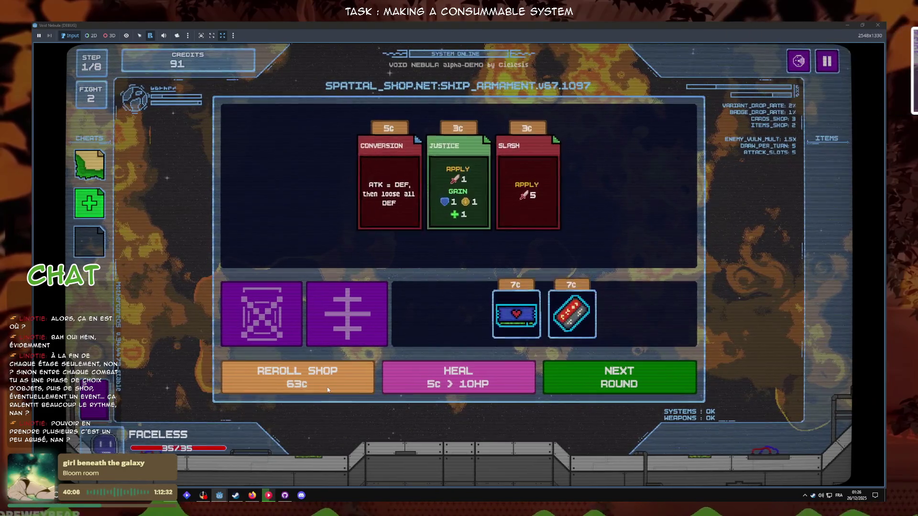
Step: Buy the red bandage item, reroll up to a 73c cost, and buy the 4c paper cheat
click(572, 350)
click(316, 389)
click(316, 390)
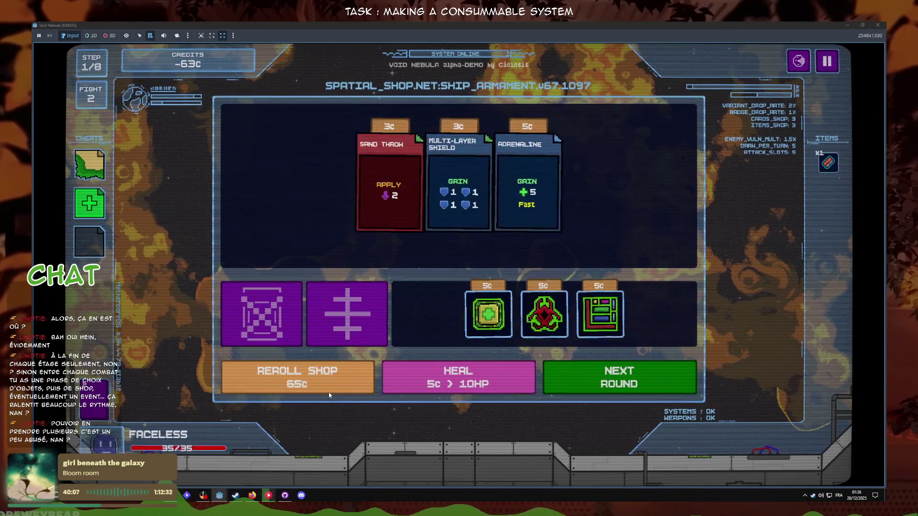
click(317, 391)
click(318, 392)
click(325, 393)
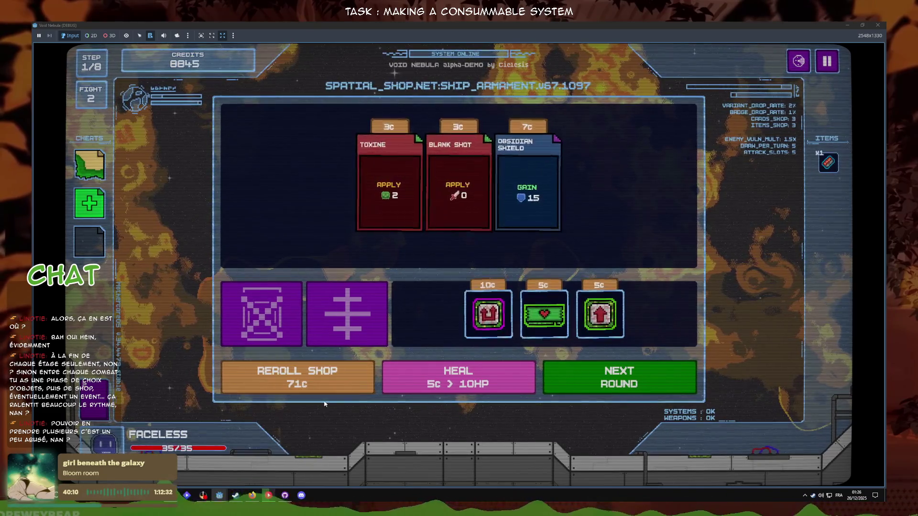
click(335, 395)
click(487, 315)
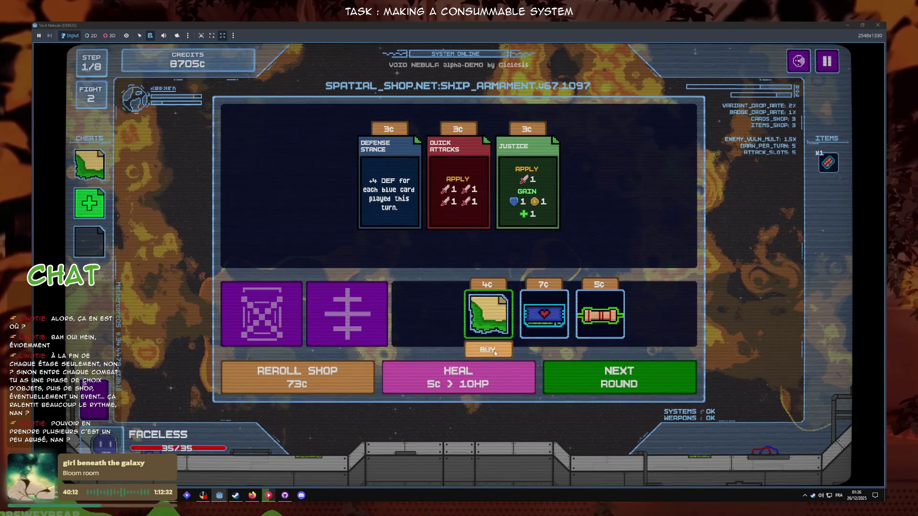
Step: Use the green plus cheat and sell the paper cheat from their option popups
click(104, 251)
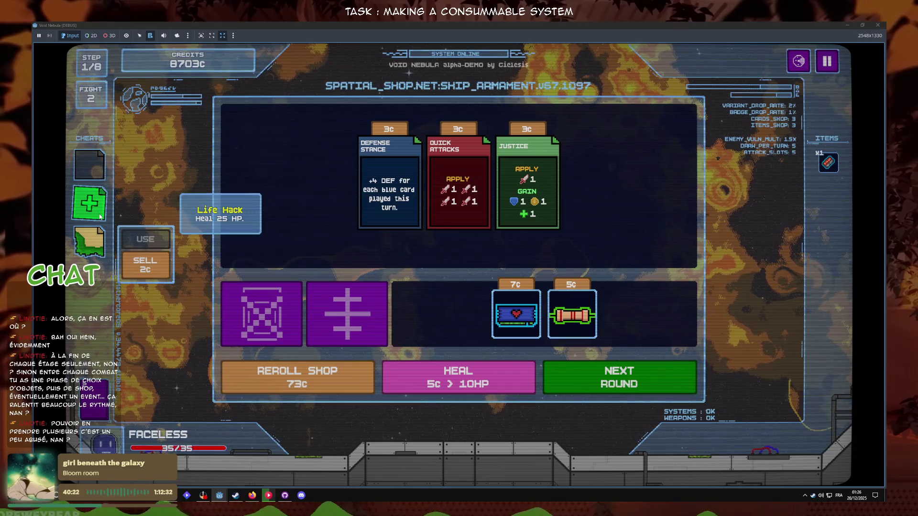
click(101, 220)
click(98, 215)
click(98, 211)
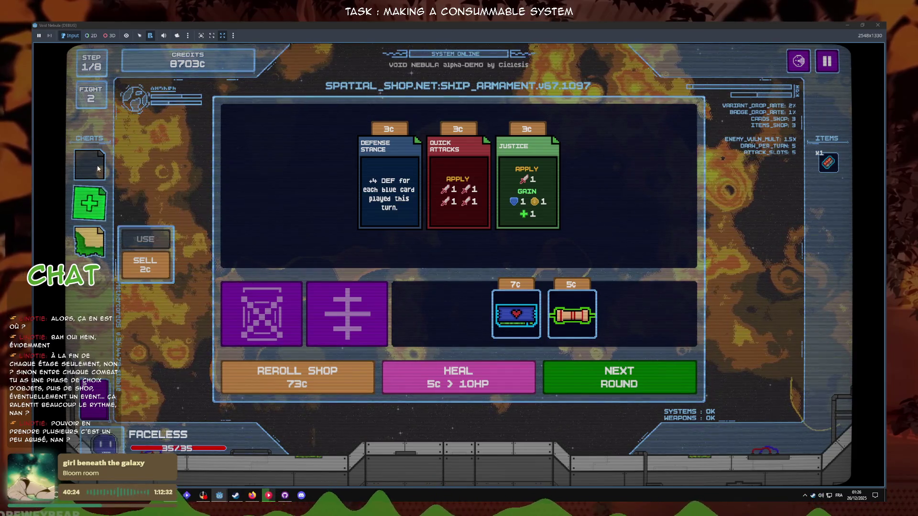
click(91, 244)
click(89, 203)
click(145, 198)
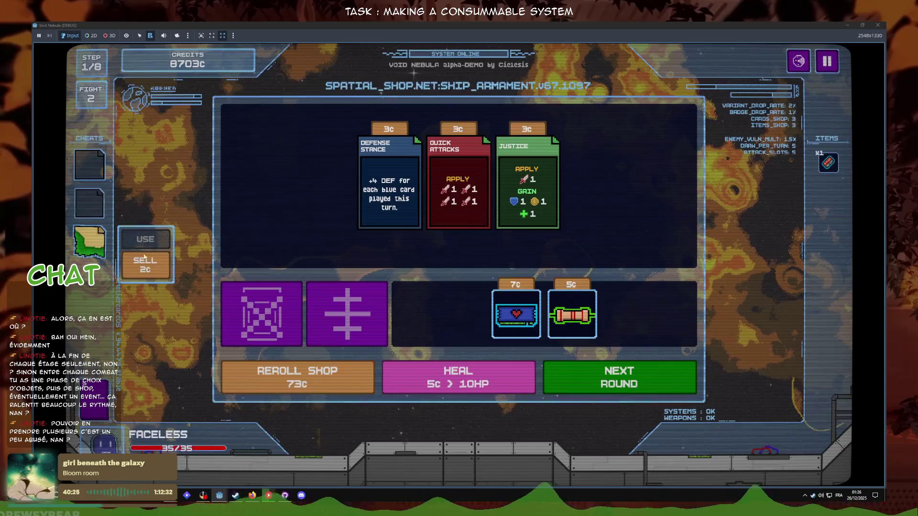
click(143, 268)
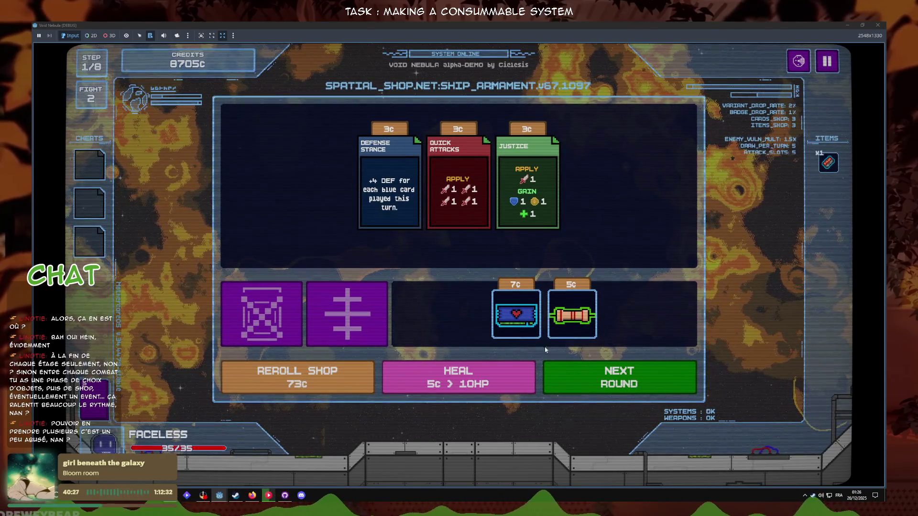
Step: Reroll twice with R, sell both remaining cheats, reroll again, and stop the test run
key(r)
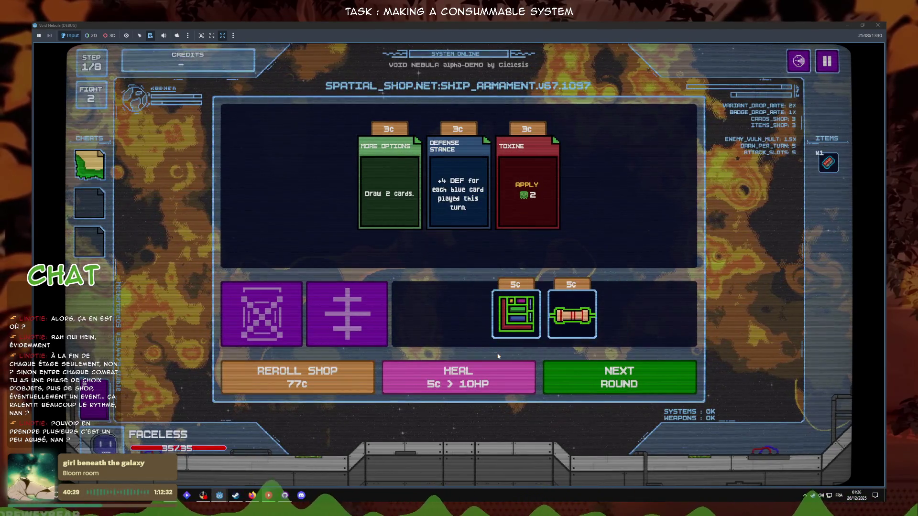
key(r)
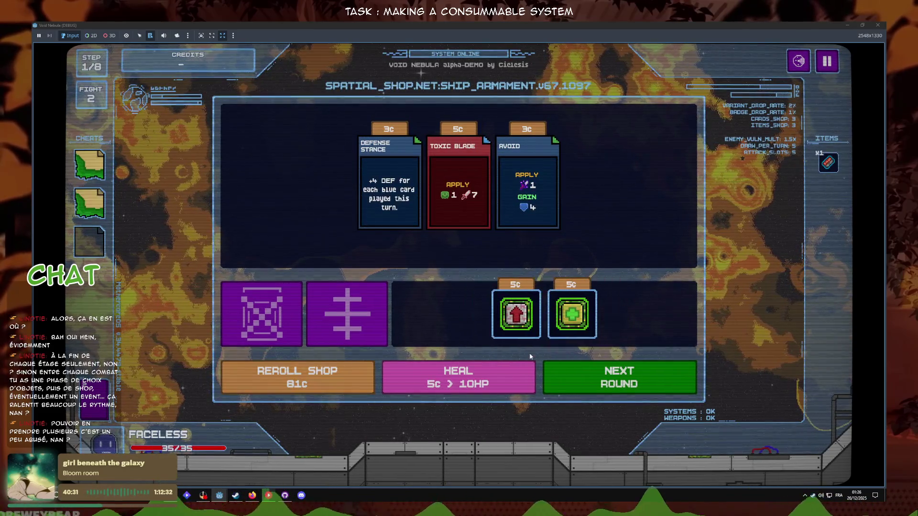
click(89, 164)
click(144, 181)
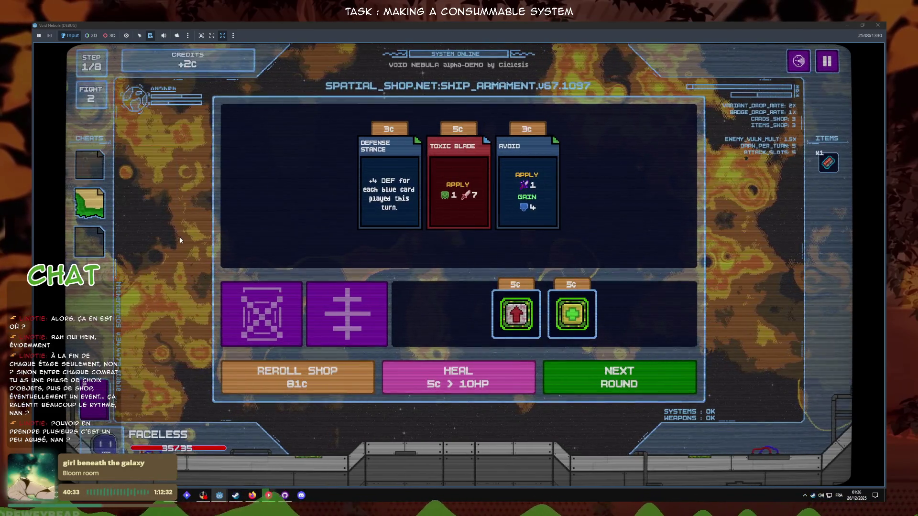
click(90, 203)
click(140, 226)
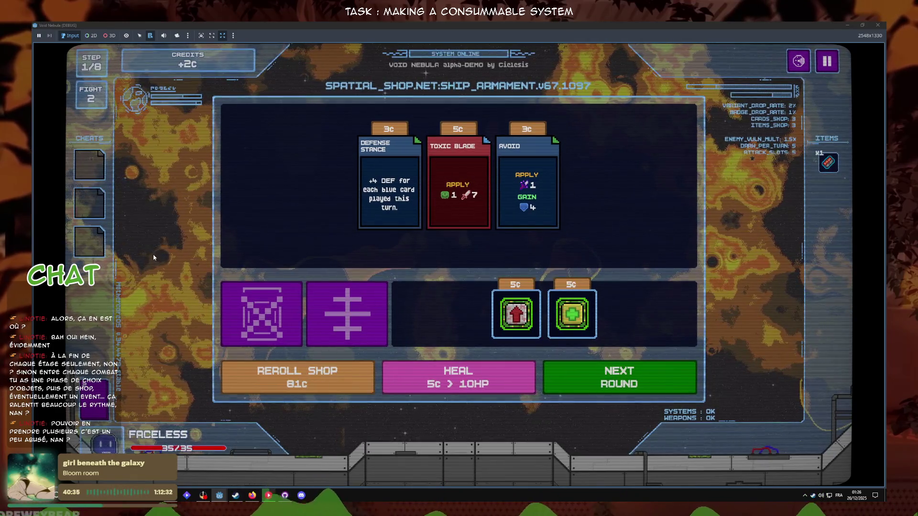
click(334, 373)
click(878, 25)
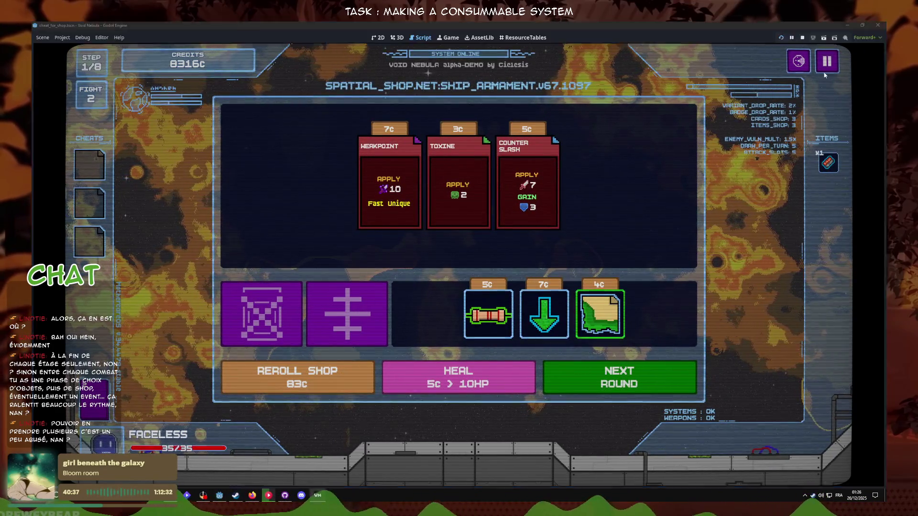
click(429, 225)
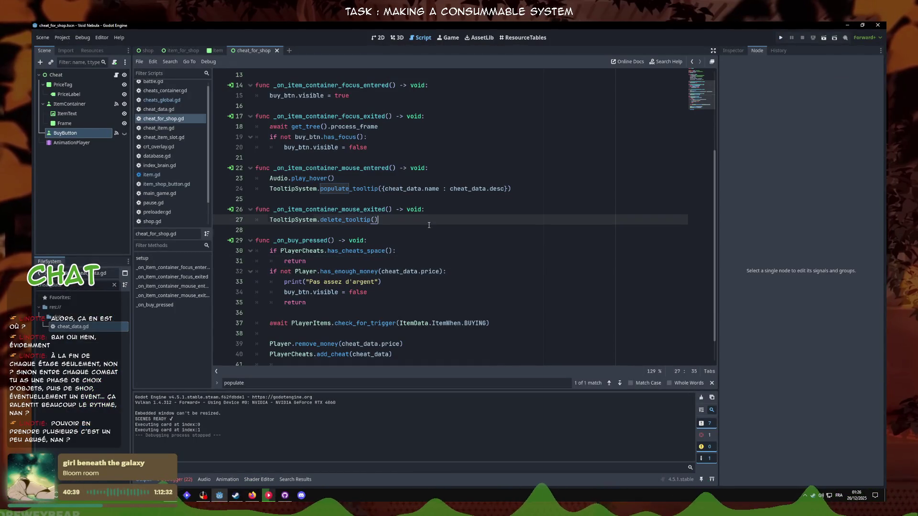
Step: Look over the buy and mouse-entered handlers in cheat_for_shop.gd
click(438, 268)
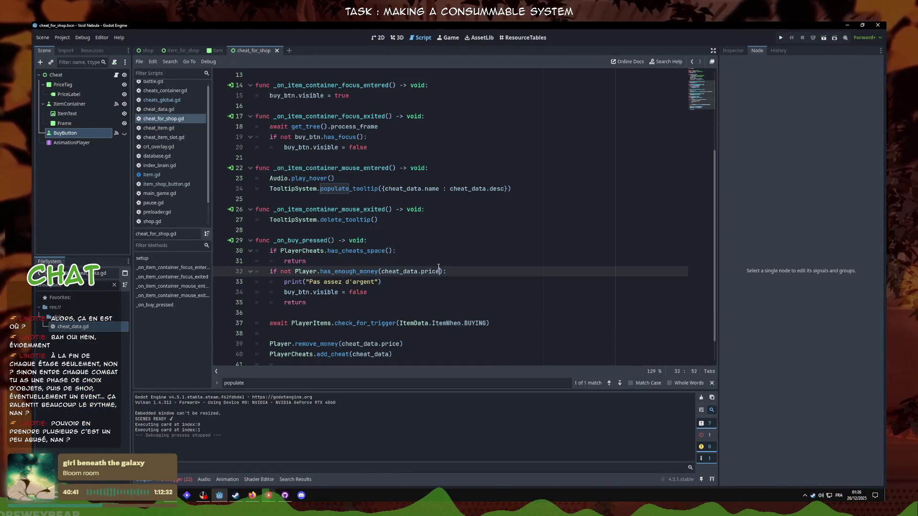
scroll(338, 221, up, 4)
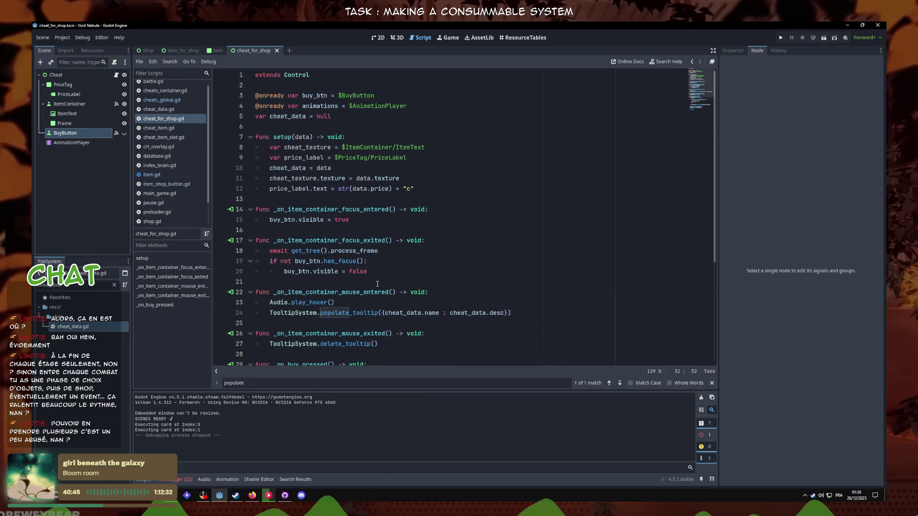
click(431, 291)
scroll(299, 336, down, 5)
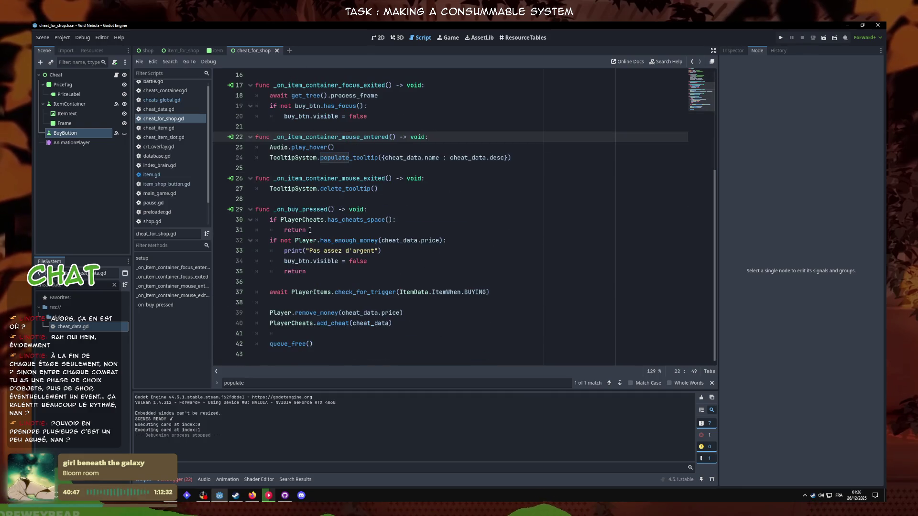
Step: Open cheats_global.gd, select its entire contents, then add a blank line after line 7
ctrl+click(317, 218)
click(413, 215)
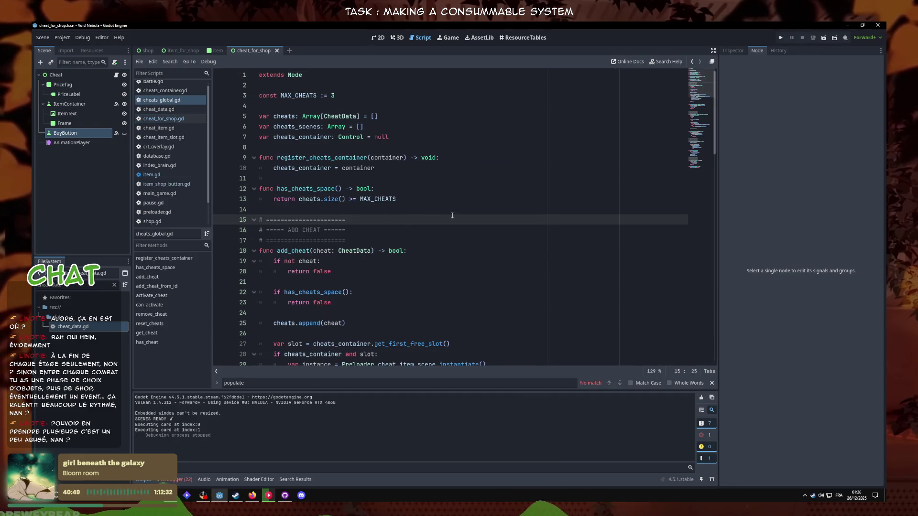
scroll(452, 215, down, 1)
key(ctrl+a)
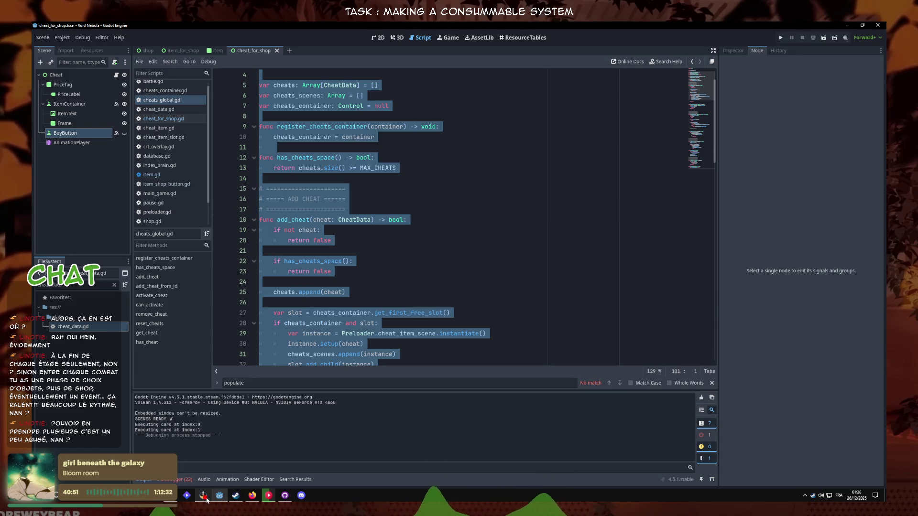
click(266, 497)
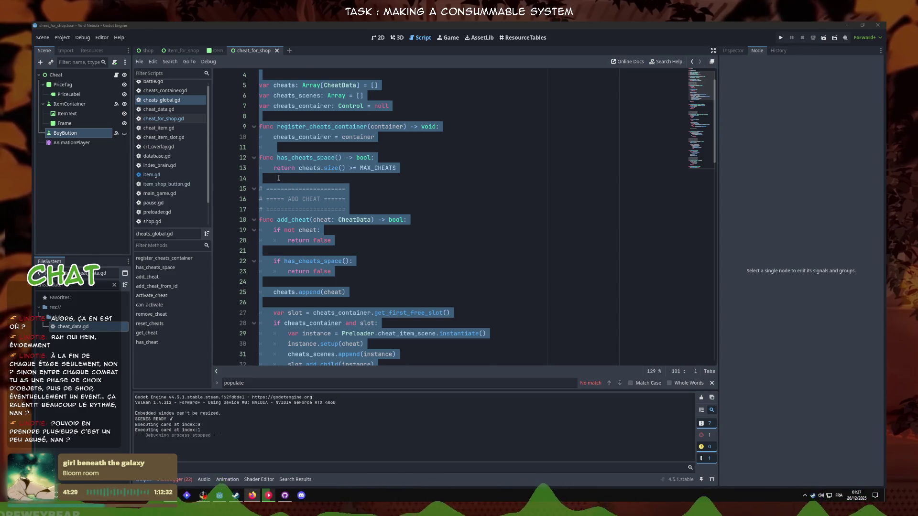
scroll(404, 137, up, 1)
click(405, 137)
key(Return)
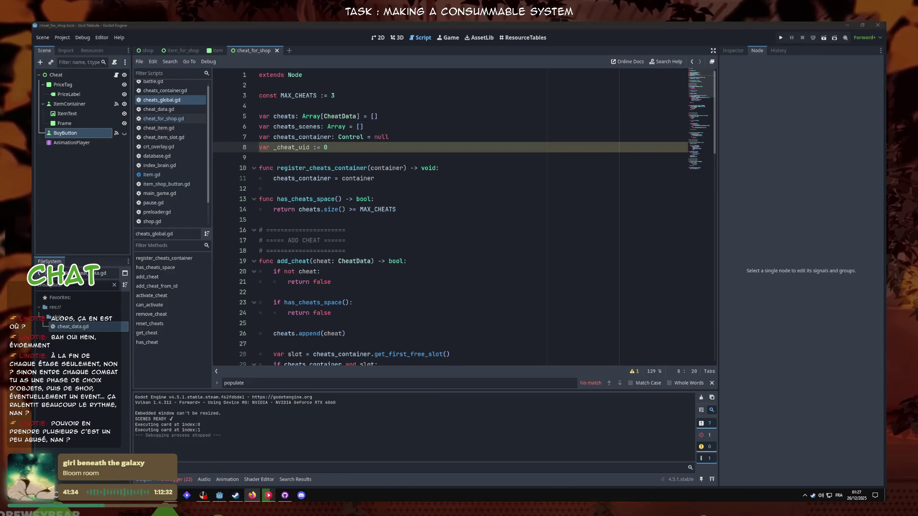
Step: Add _generate_cheat_uid() -> int incrementing _cheat_uid, paste the instance_id add_cheat, and save
click(397, 210)
text(func _generate_cheat_uid() -> int: _cheat_uid += 1 return _cheat_uid)
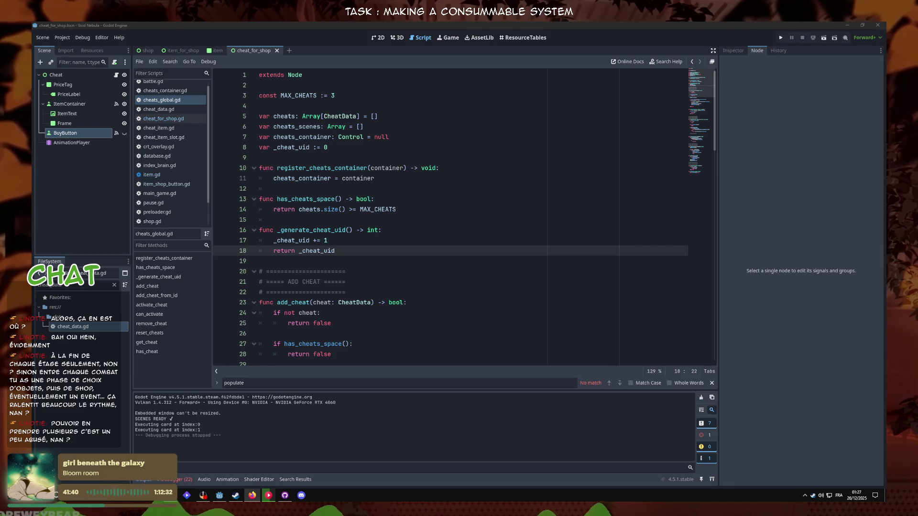
scroll(327, 317, down, 6)
mouse_move(314, 282)
mouse_down()
mouse_move(287, 250)
mouse_move(231, 119)
mouse_up()
text(func add_cheat(cheat: CheatData) -> bool: 	if not cheat or has_cheats_space(): 		return false  	var instance_id := _generate_cheat_uid()  	cheats.append({ 		"data": cheat, 		"instance_id": instance_id 	})  	if cheats_container: 		var slot = cheats_container.get_first_free_slot() 		if slot: 			var instance = Preloader.cheat_item_scene.instantiate() 			instance.setup(cheat) 			instance.instance_id = instance_id # 👈 clé 			cheats_scenes[instance_id] = instance 			slot.add_child(instance)  	return true)
key(ctrl+s)
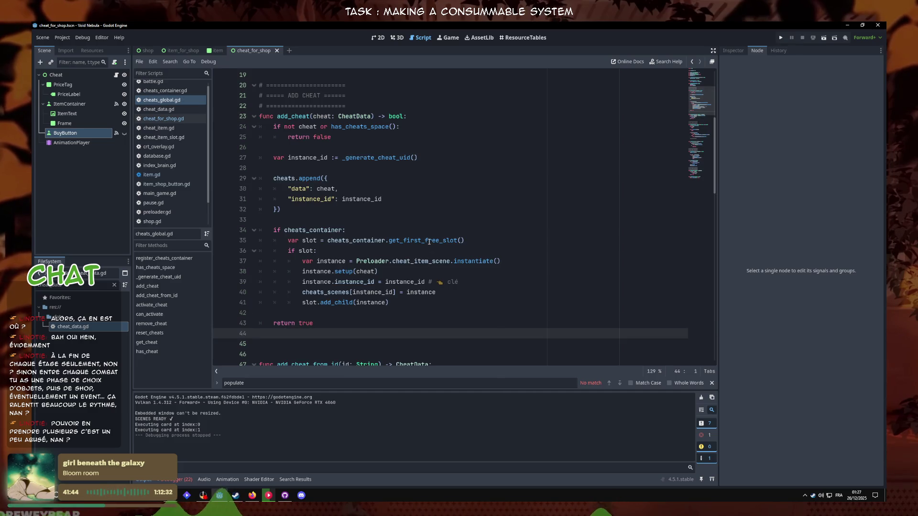
key(ctrl+s)
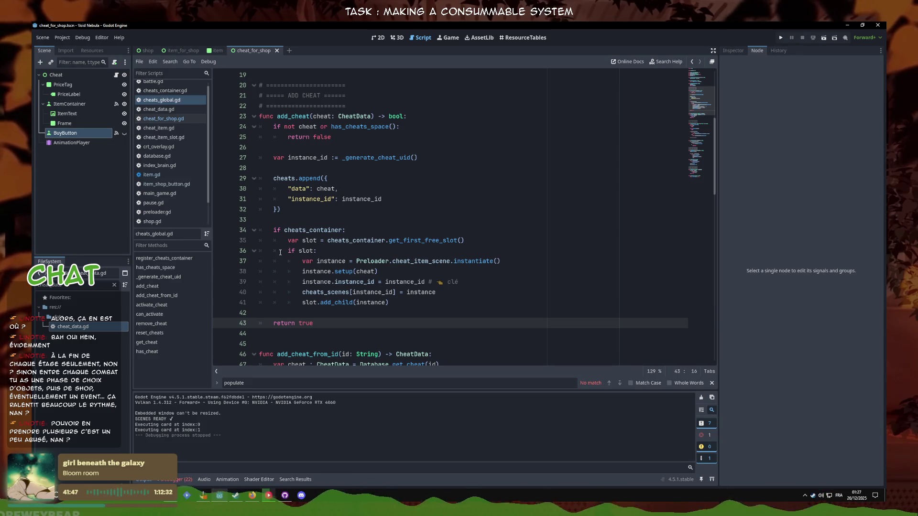
scroll(346, 223, up, 3)
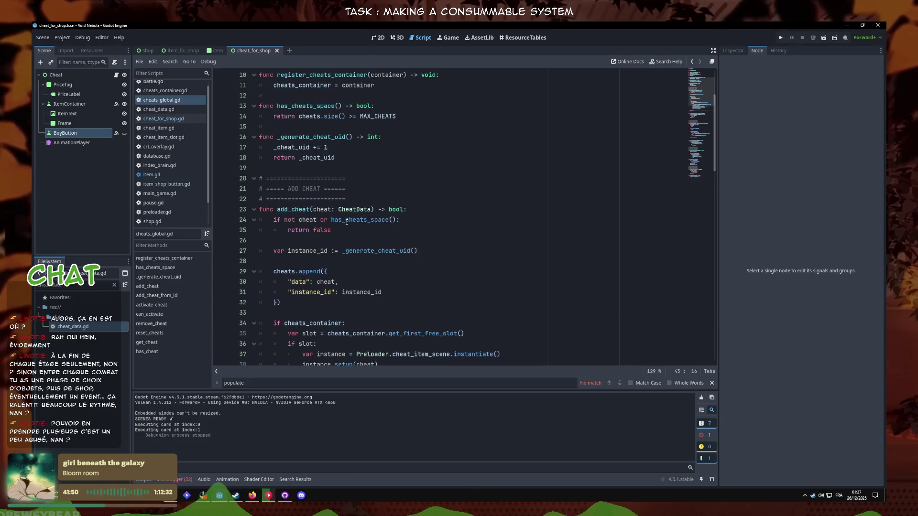
scroll(353, 225, up, 3)
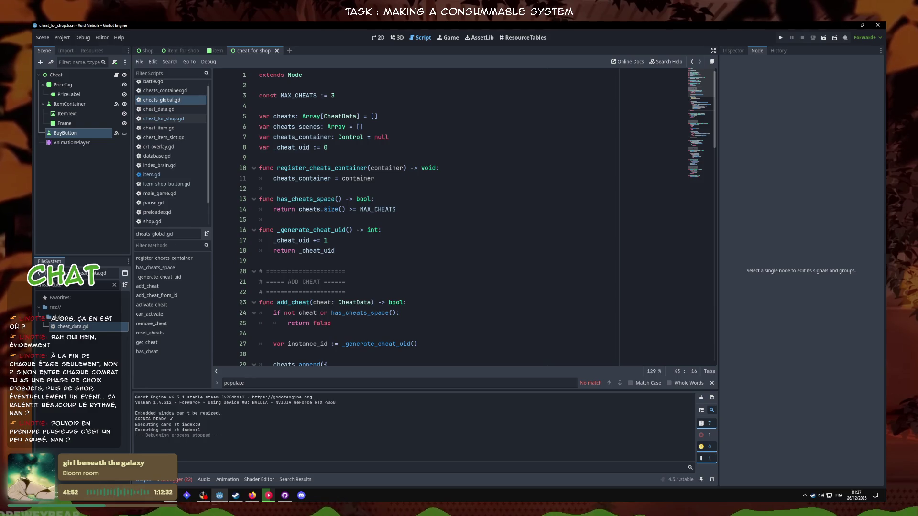
scroll(389, 226, down, 3)
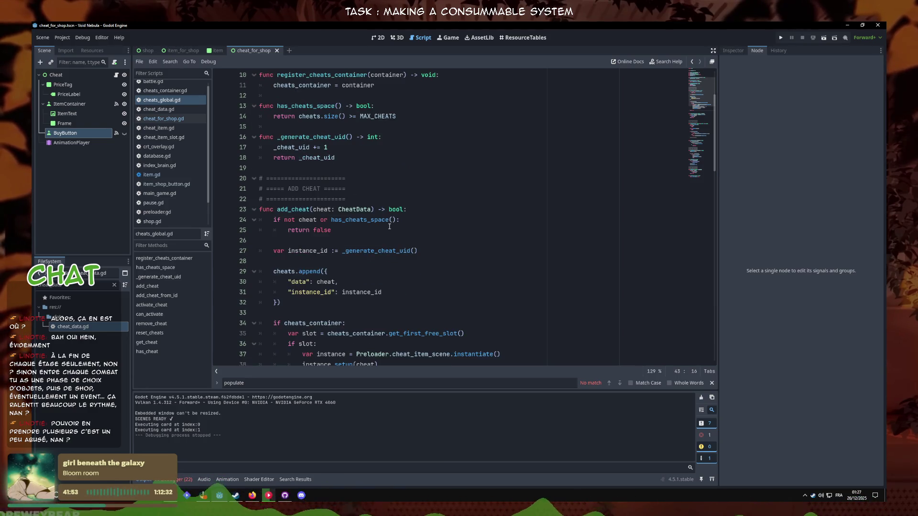
scroll(387, 224, up, 3)
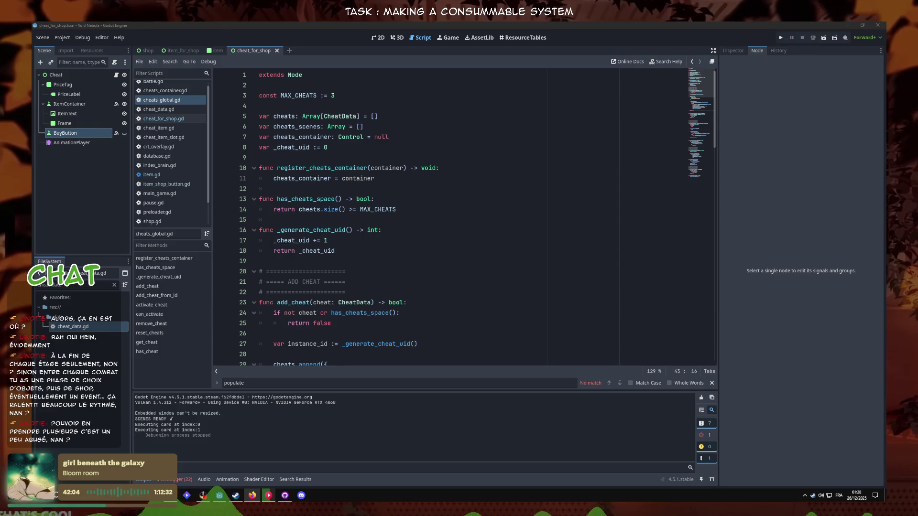
Step: Undo the _generate_cheat_uid, _cheat_uid counter and instance_id add_cheat edits in cheats_global.gd
click(398, 224)
key(ctrl+z)
key(ctrl+z)
key(ctrl+z)
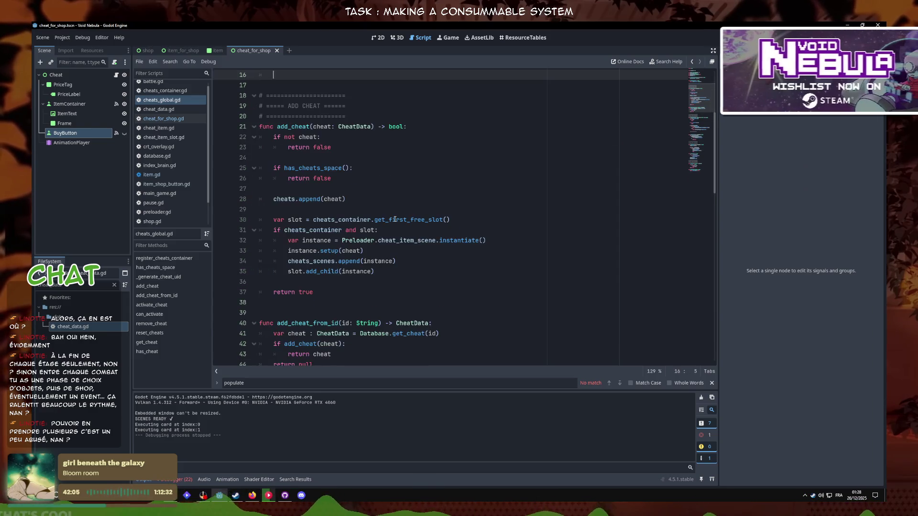
key(ctrl+z)
key(ctrl+z)
key(ctrl+z)
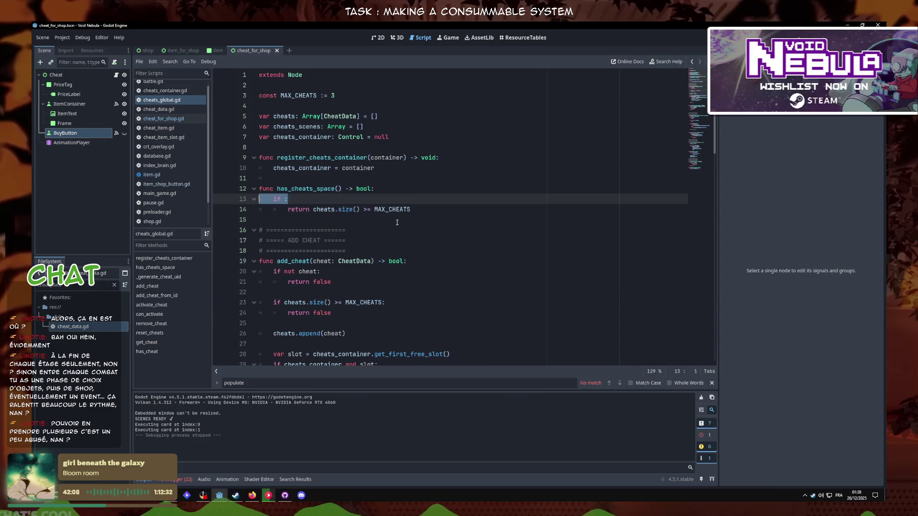
key(ctrl+z)
key(ctrl+z)
key(ctrl+z)
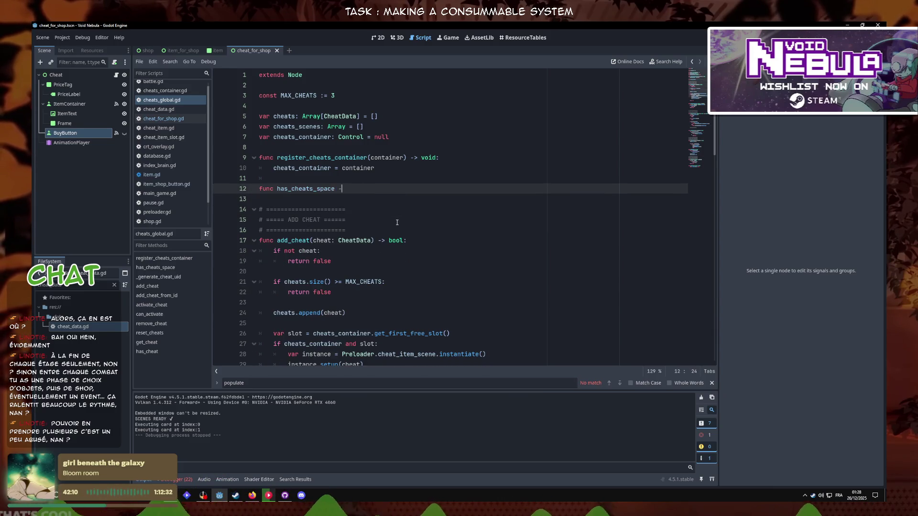
key(ctrl+z)
key(ctrl+z)
key(ctrl+z)
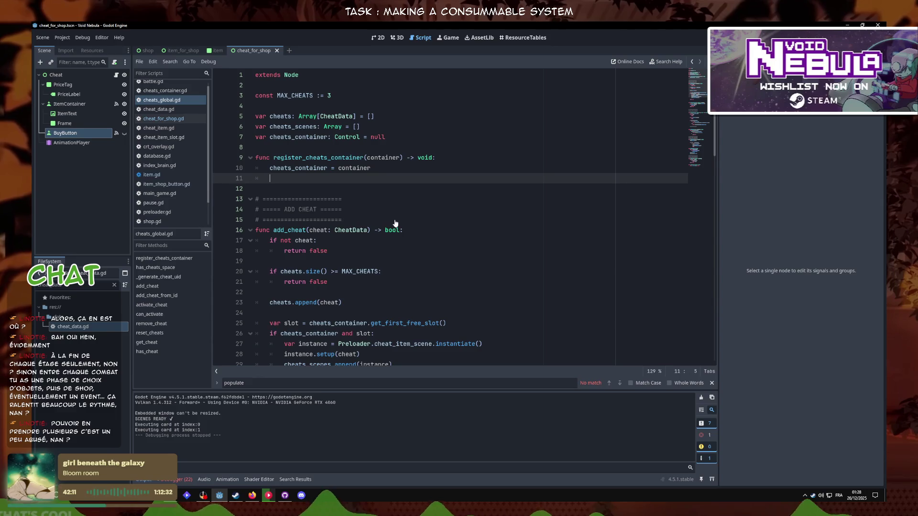
key(ctrl+y)
key(ctrl+y)
key(ctrl+y)
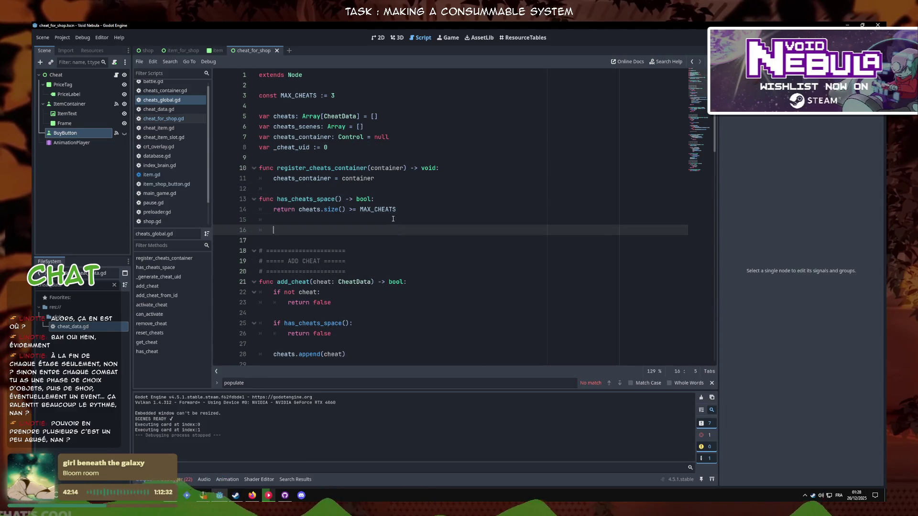
key(ctrl+z)
key(ctrl+z)
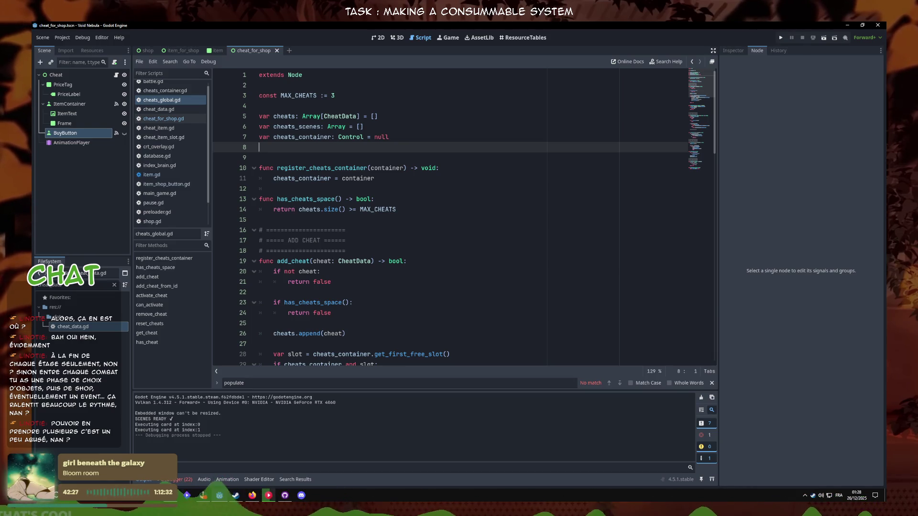
double_click(73, 326)
key(Up)
key(Up)
key(Up)
key(ctrl+shift+Return)
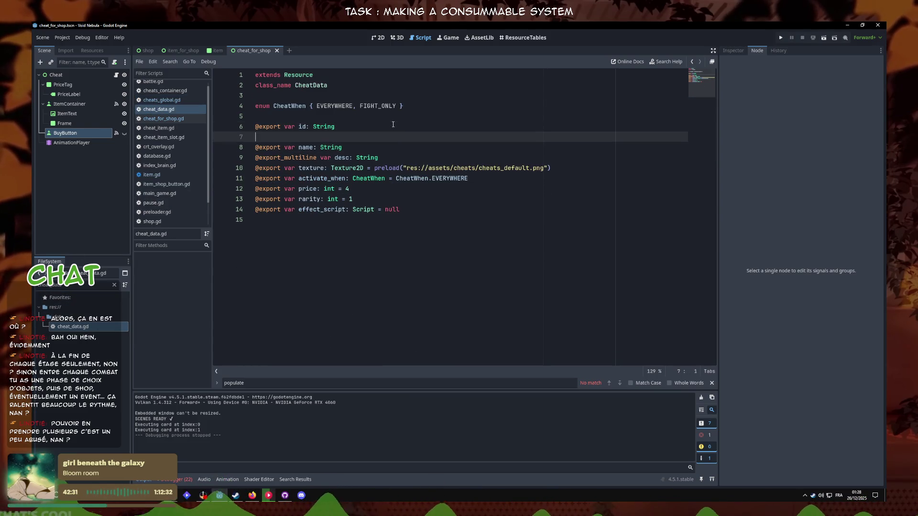
text(@export var)
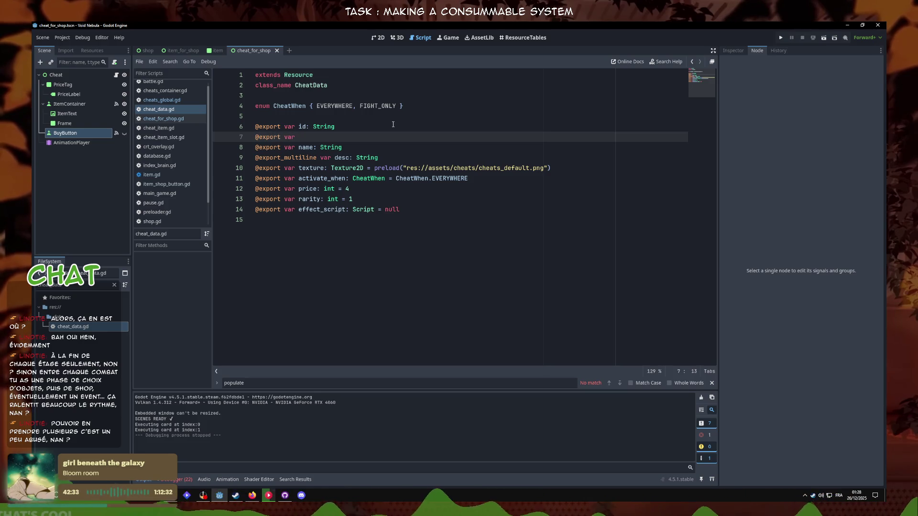
key(BackSpace)
key(BackSpace)
key(BackSpace)
key(ctrl+shift+Return)
text(stance_id: int = -1)
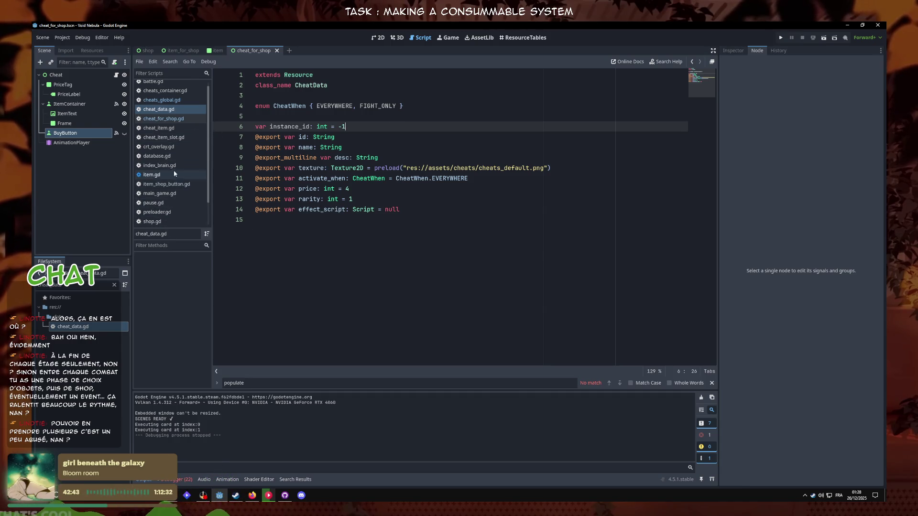
scroll(174, 143, up, 1)
click(175, 106)
Step: Paste the _cheat_uid counter and _generate_cheat_uid() function into cheats_global.gd
key(alt+Tab)
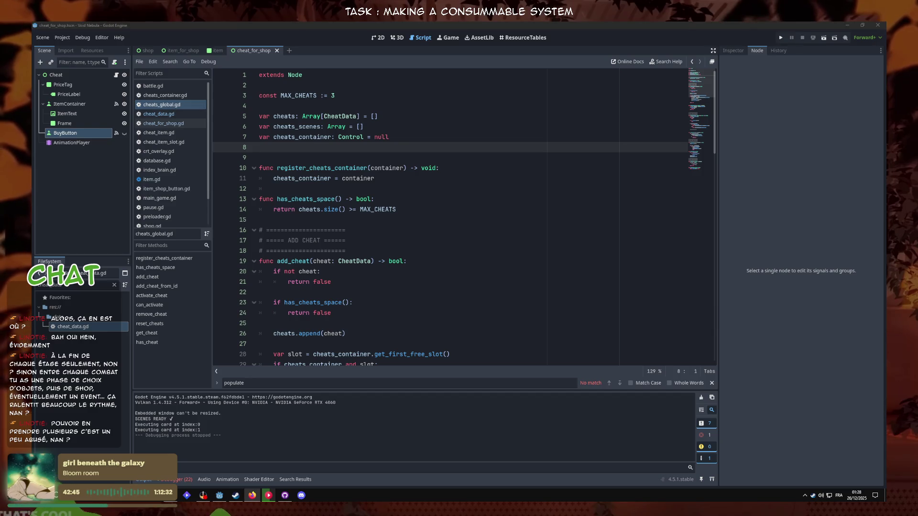
key(alt+Tab)
text(var _cheat_uid := 0  func _generate_cheat_uid() -> int: 	_cheat_uid += 1 	return _cheat_uid)
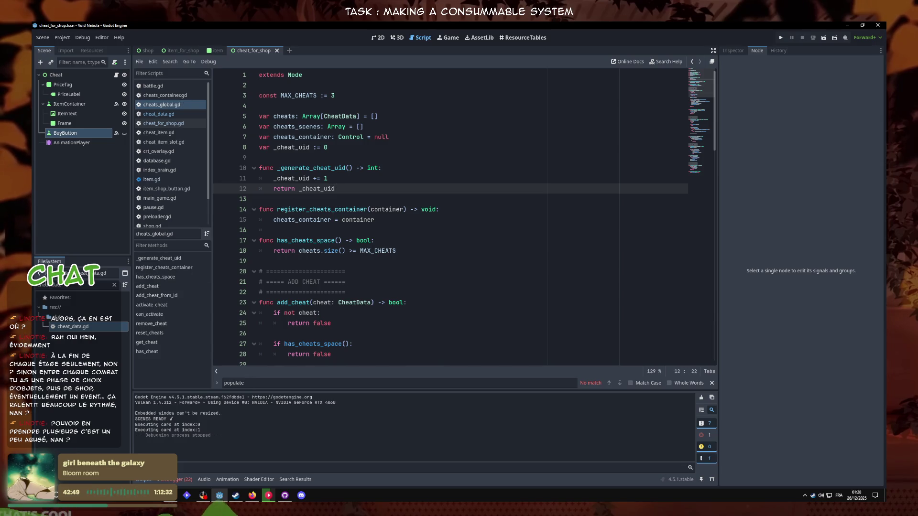
Step: Replace the add_cheat body with the version that assigns a unique instance_id
key(alt+Tab)
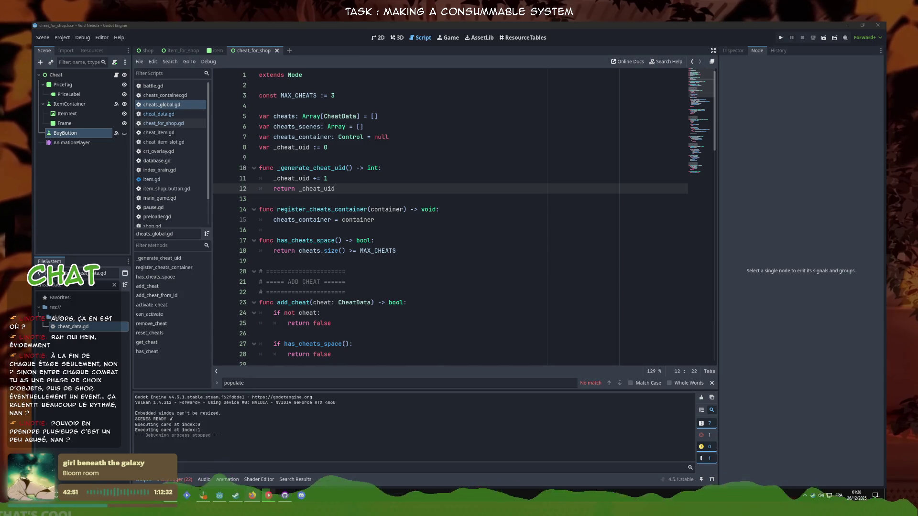
click(392, 282)
scroll(391, 282, down, 4)
scroll(391, 282, down, 1)
drag(316, 313, 259, 148)
text(func add_cheat(cheat: CheatData) -> bool: 	if not cheat or has_cheats_space(): 		return false  	var cheat_instance := cheat.duplicate(true) 	cheat_instance.instance_id = _generate_cheat_uid()  	cheats.append(cheat_instance)  	if cheats_container: 		var slot = cheats_container.get_first_free_slot() 		if slot: 			var instance = Preloader.cheat_item_scene.instantiate() 			instance.setup(cheat_instance) 			cheats_scenes.append(instance) 			slot.add_child(instance)  	return true)
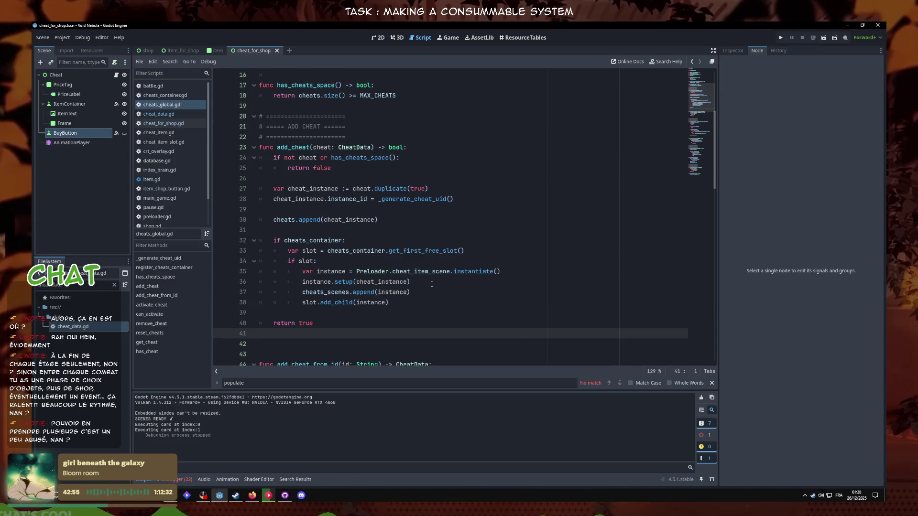
key(BackSpace)
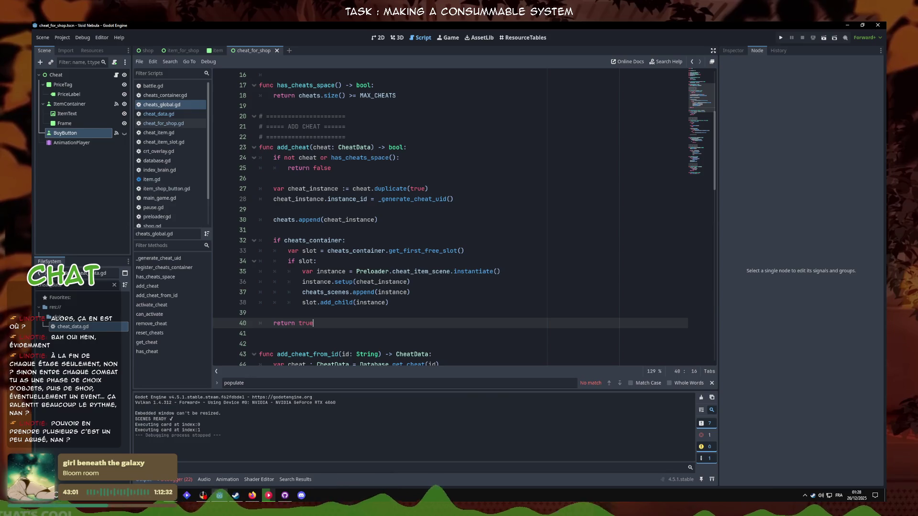
Step: Replace remove_cheat with the version matching by instance_id, and save the script
scroll(337, 246, down, 5)
scroll(337, 247, down, 4)
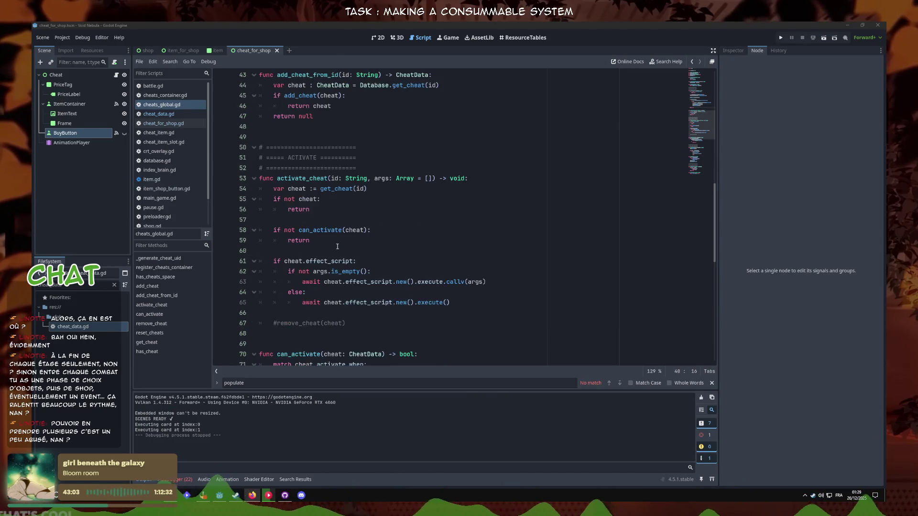
scroll(337, 246, down, 9)
click(343, 250)
drag(344, 249, 259, 179)
text(func remove_cheat(target: CheatData) -> void: 	if not target: 		return  	for cheat in cheats: 		if cheat.instance_id == target.instance_id: 			cheats.erase(cheat) 			break  	for scene in cheats_scenes: 		if scene.item_data.instance_id == target.instance_id: 			scene.queue_free() 			cheats_scenes.erase(scene) 			break)
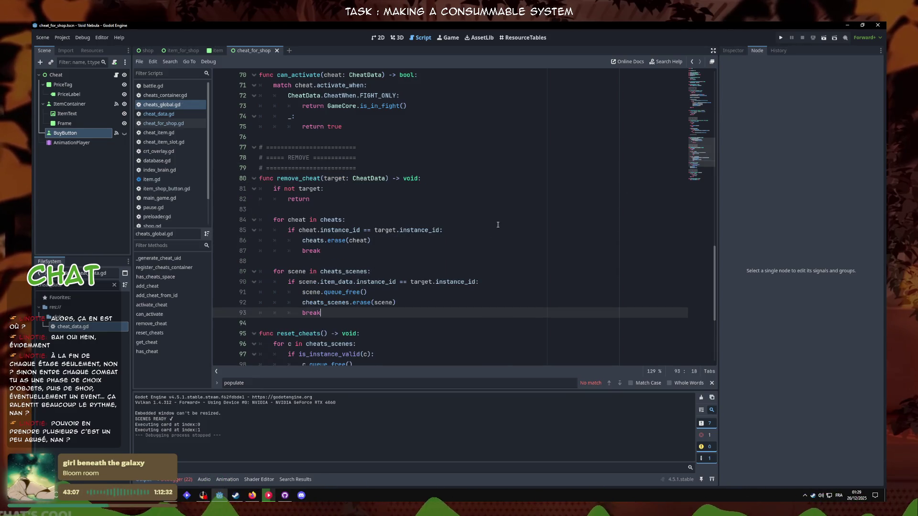
key(ctrl+z)
key(ctrl+z)
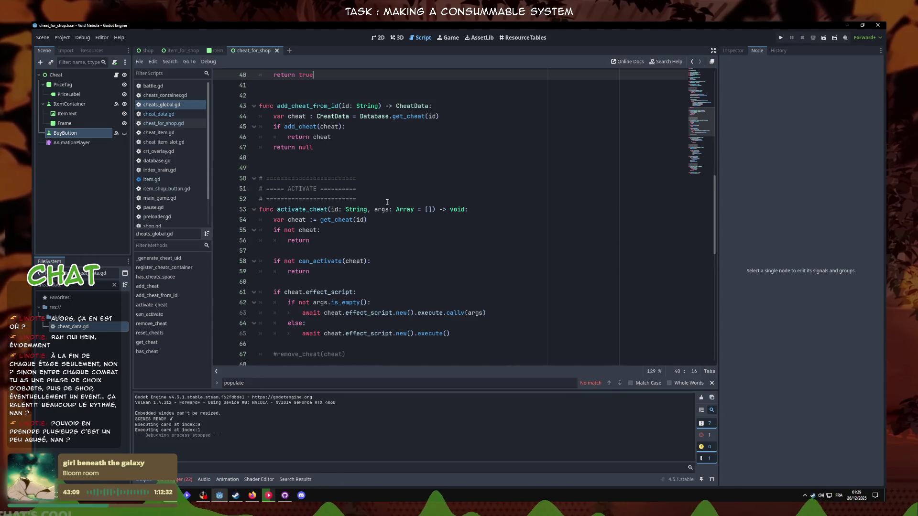
key(ctrl+y)
key(ctrl+z)
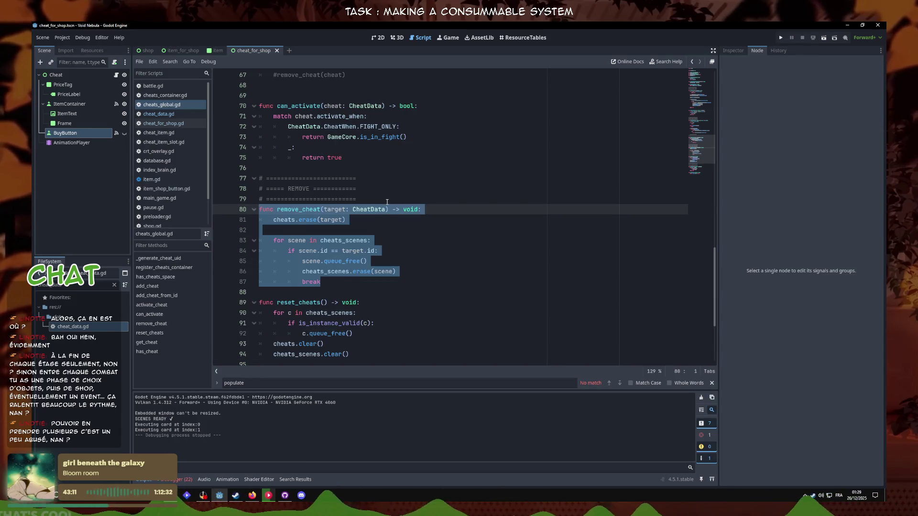
key(ctrl+y)
key(ctrl+s)
key(ctrl+y)
key(ctrl+s)
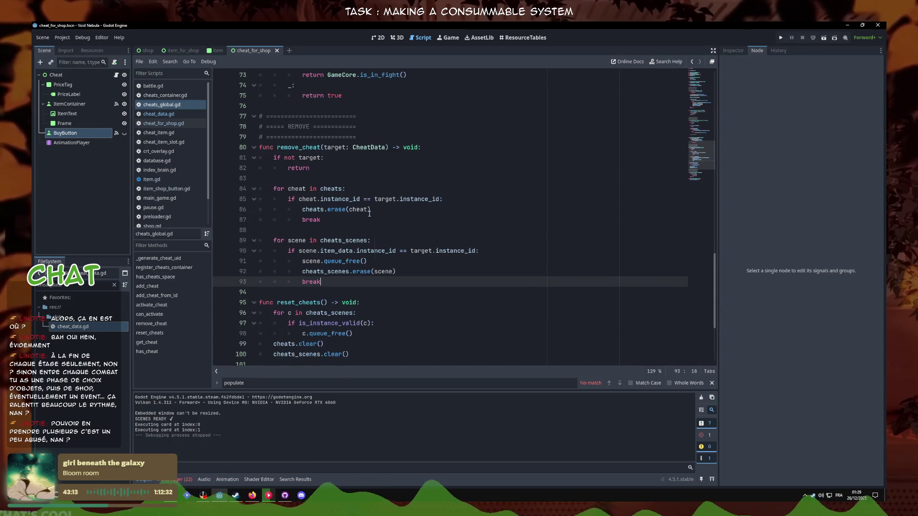
Step: Add _cheat_uid = 0 to reset_cheats and launch the game with F5
key(alt+Tab)
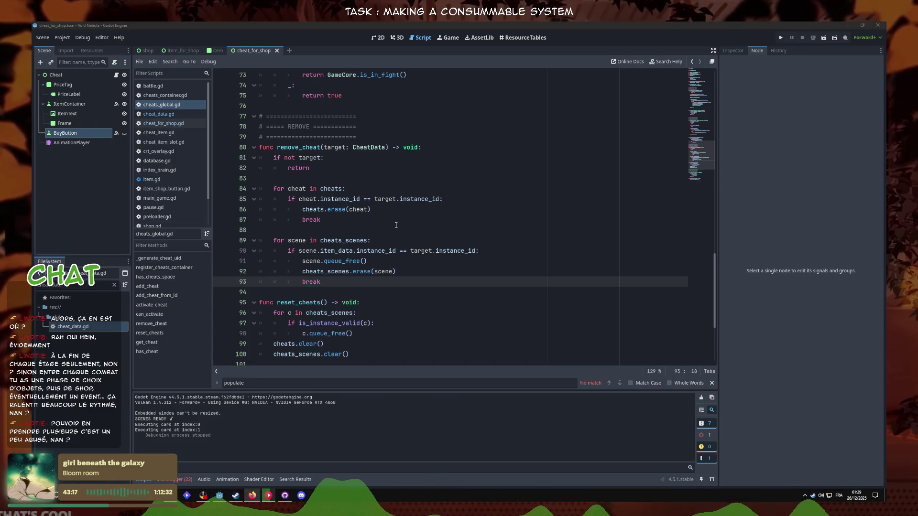
scroll(397, 225, down, 2)
drag(349, 292, 208, 246)
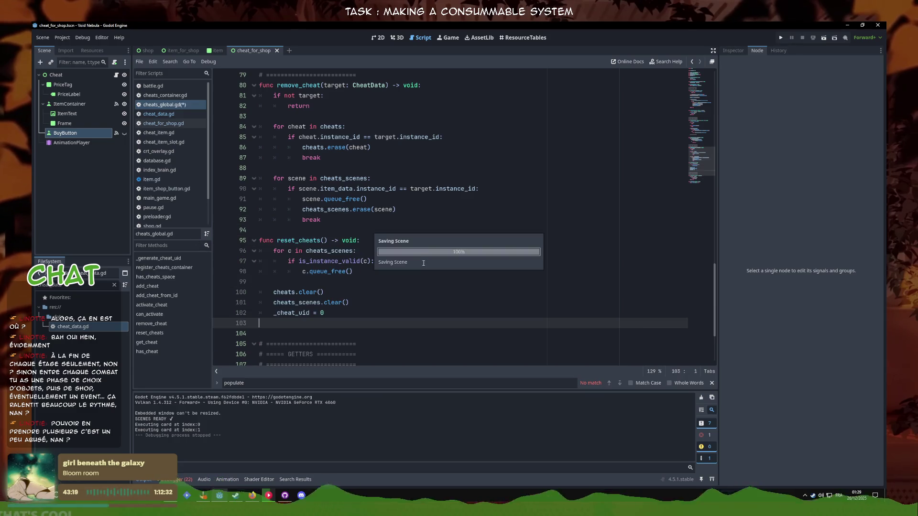
key(BackSpace)
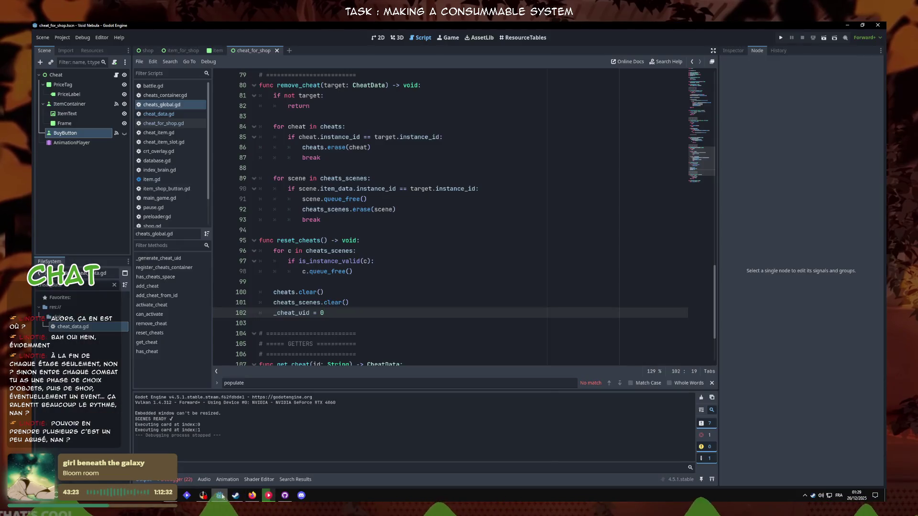
key(F5)
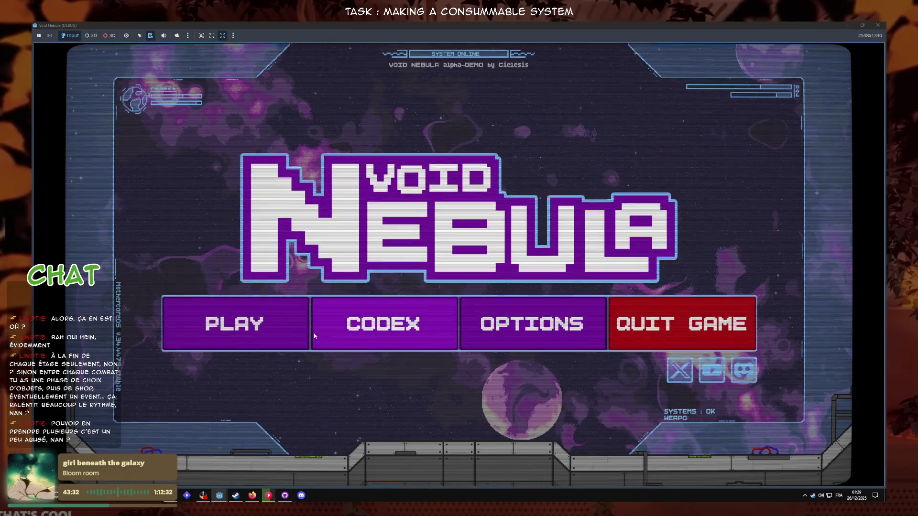
Step: Start a new run as the Faceless character
click(235, 324)
key(Left)
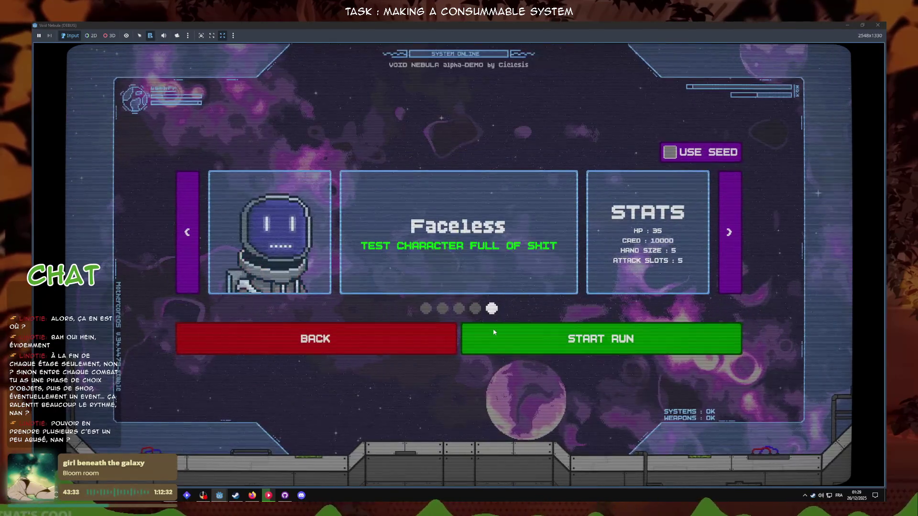
click(494, 332)
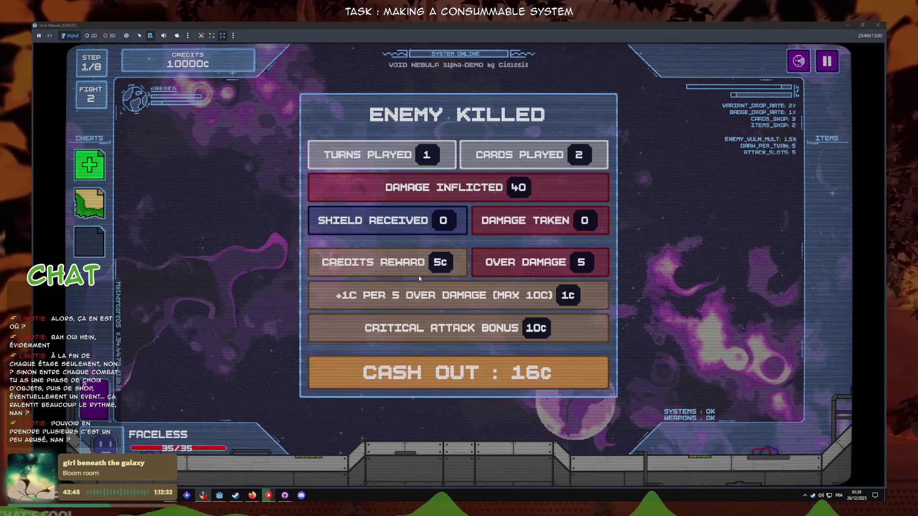
Step: Cash out to the shop, reroll it six times, and use a cheat, triggering the item_data error
click(361, 386)
click(357, 390)
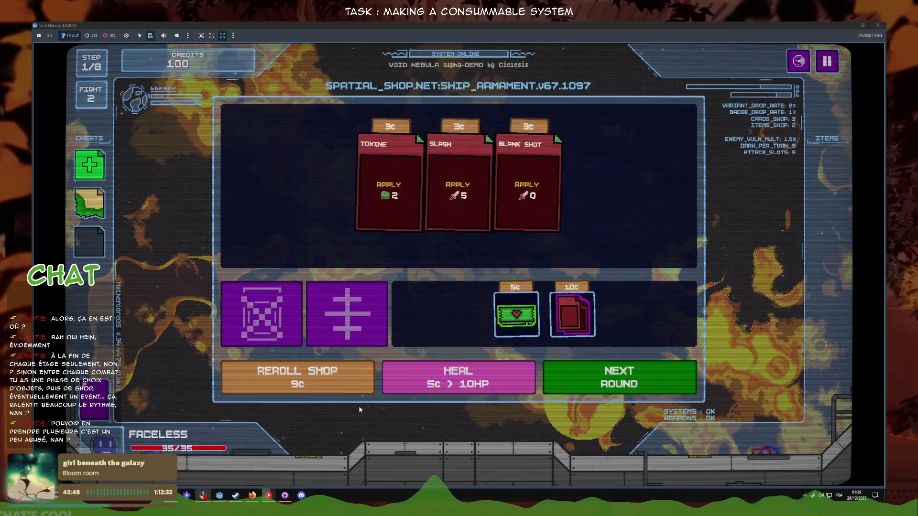
click(344, 390)
click(330, 390)
click(319, 391)
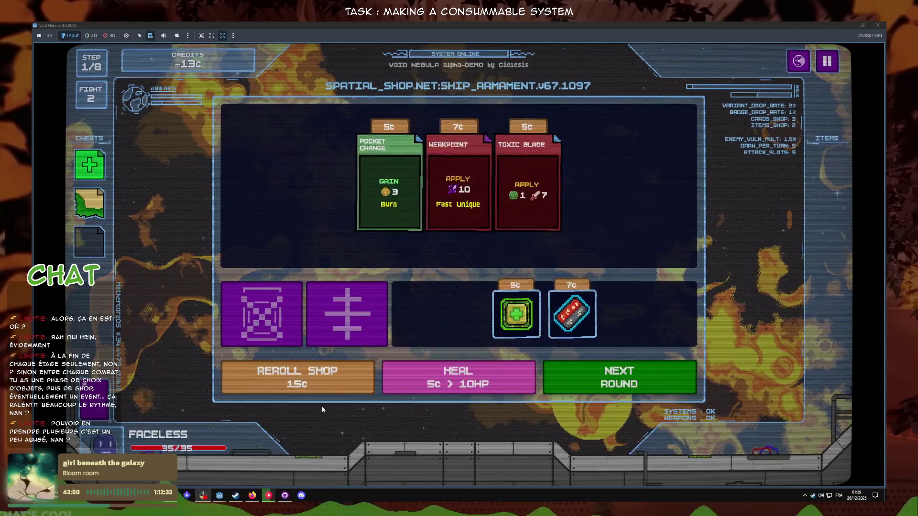
click(340, 390)
click(344, 389)
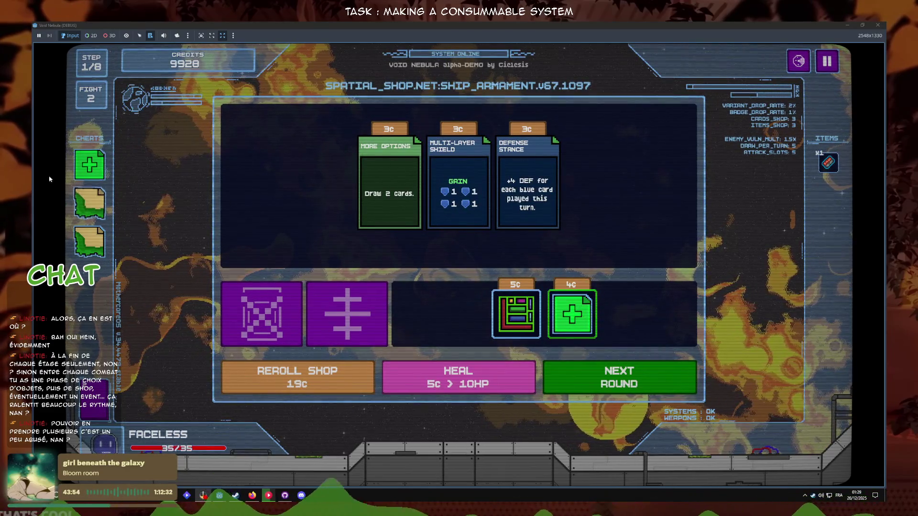
click(143, 219)
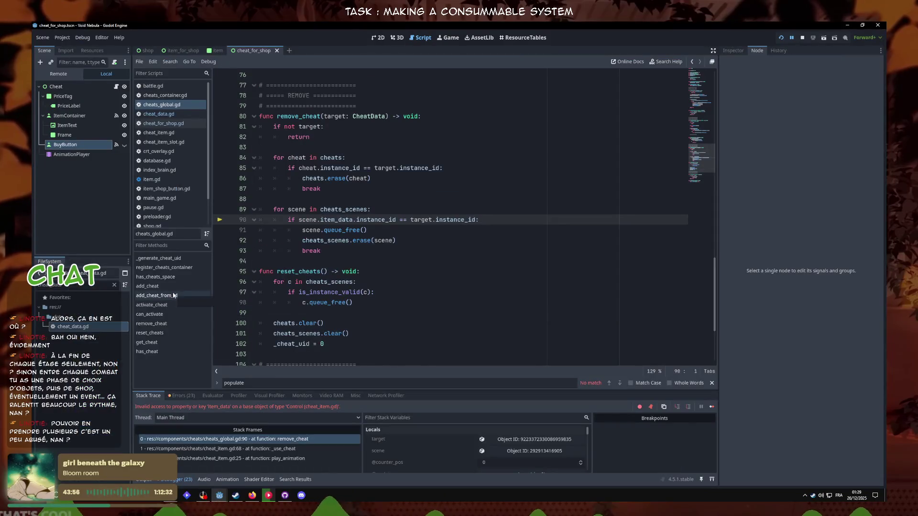
Step: Check the error stack, cheat_data.gd and cheat_item.gd to find the correct property name
click(297, 449)
click(297, 439)
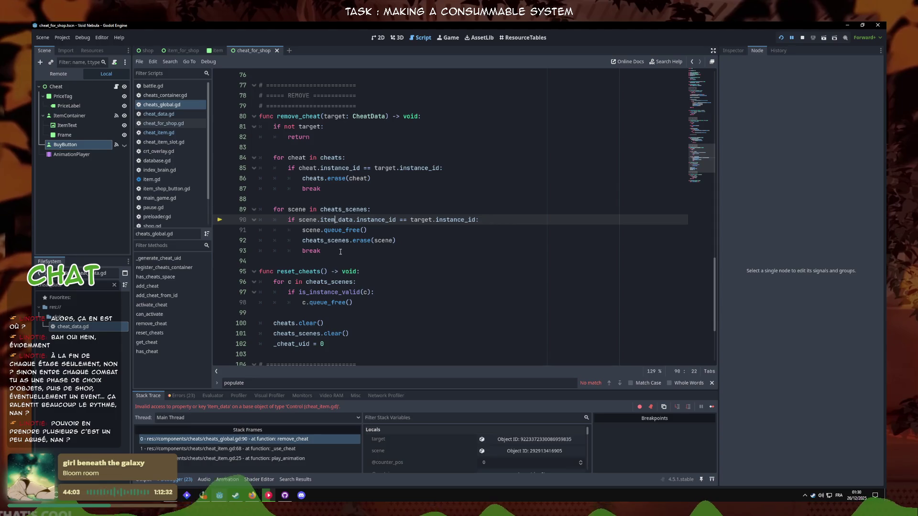
scroll(341, 252, up, 1)
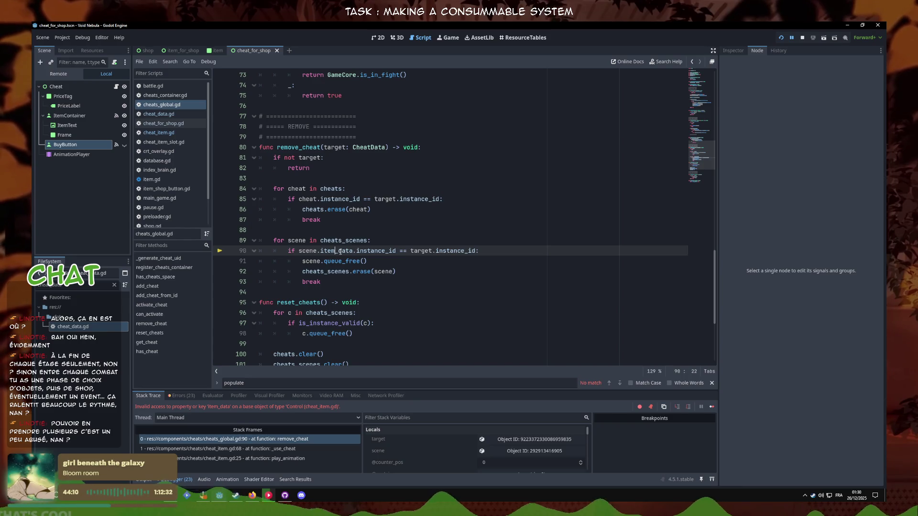
scroll(340, 252, down, 1)
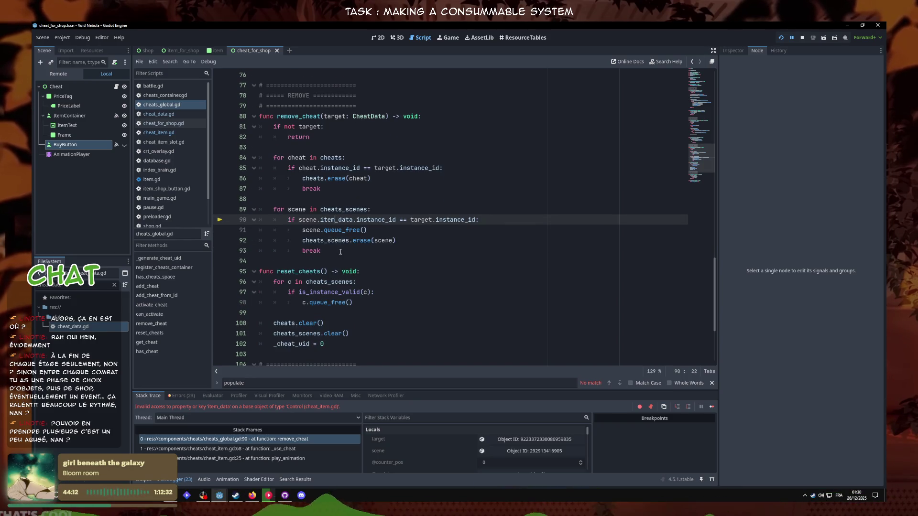
scroll(341, 252, up, 1)
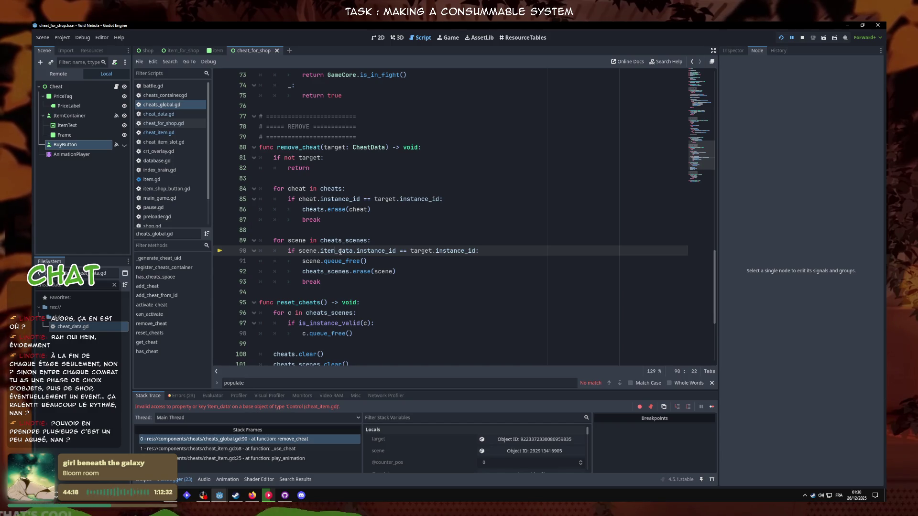
click(159, 114)
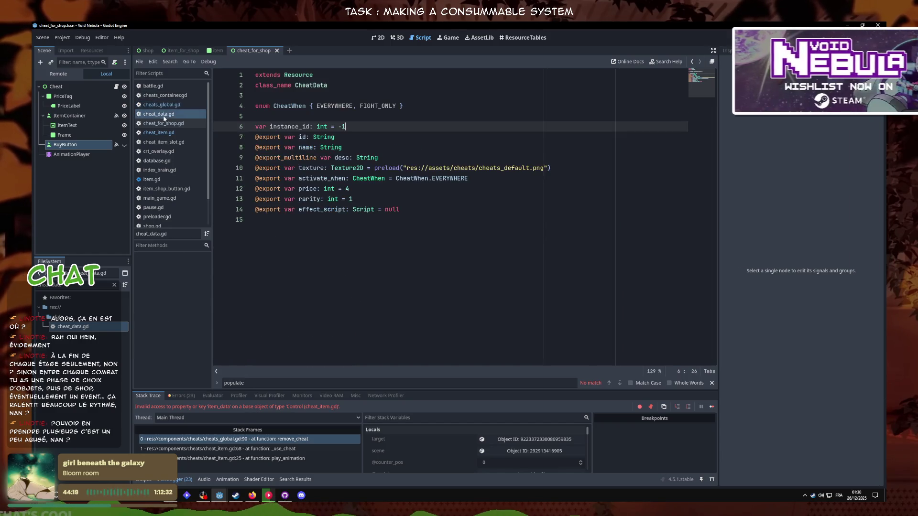
click(173, 132)
scroll(284, 133, up, 15)
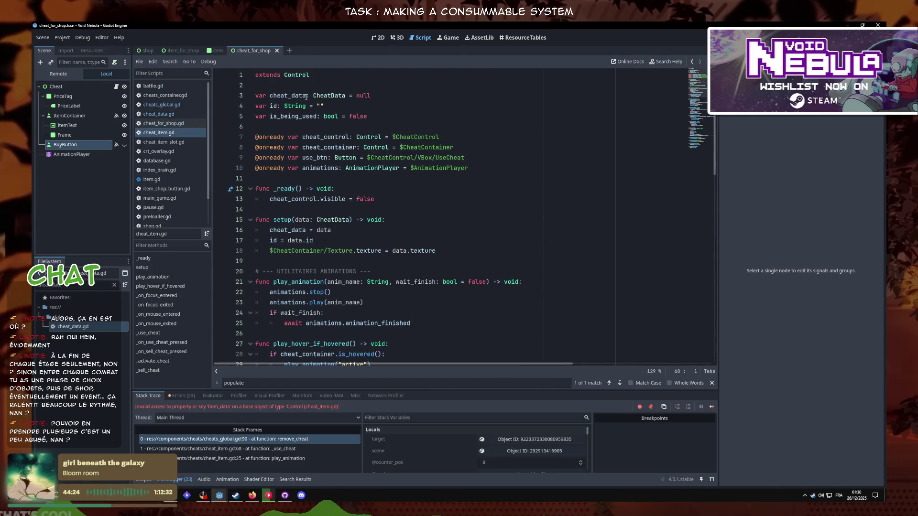
click(162, 104)
Step: Change item_data to cheat_data on line 90 of remove_cheat and resume the game
click(321, 252)
text(t)
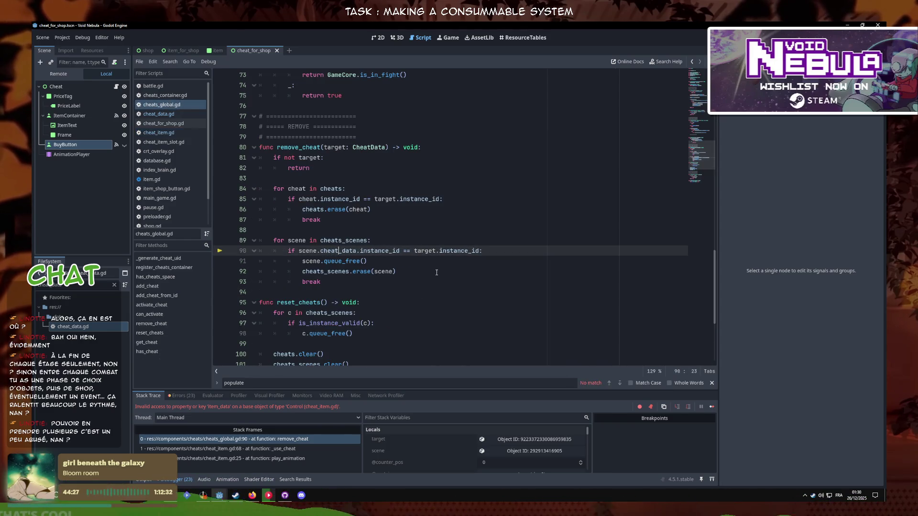
click(437, 271)
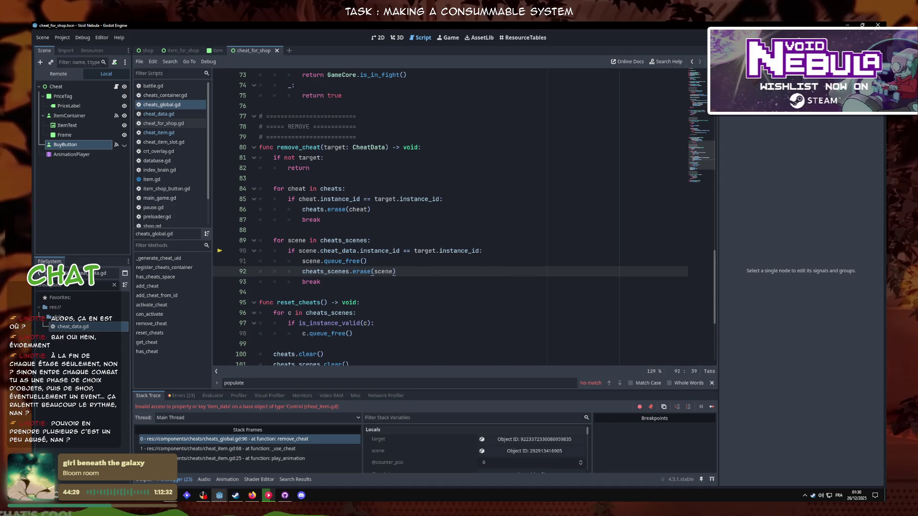
key(F12)
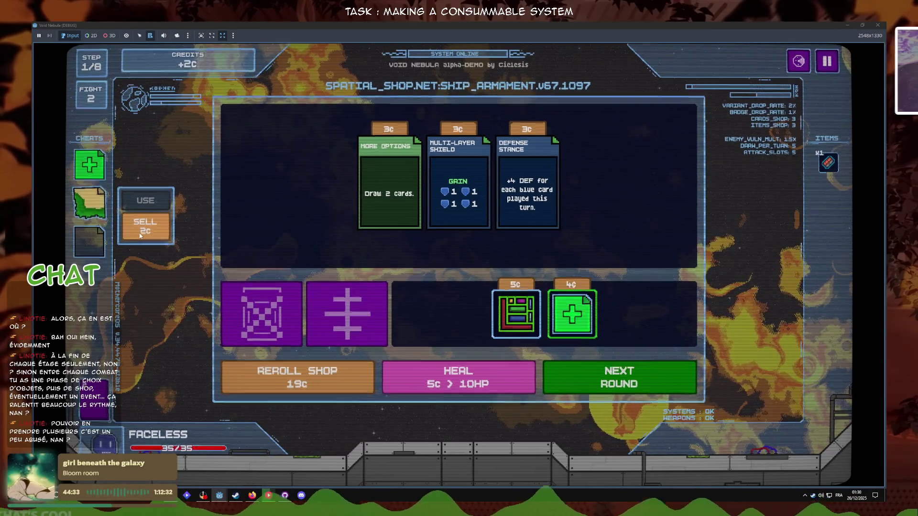
Step: Use and buy the green plus cheat, reroll the shop, and sell the map cheat
click(89, 164)
click(144, 160)
click(136, 193)
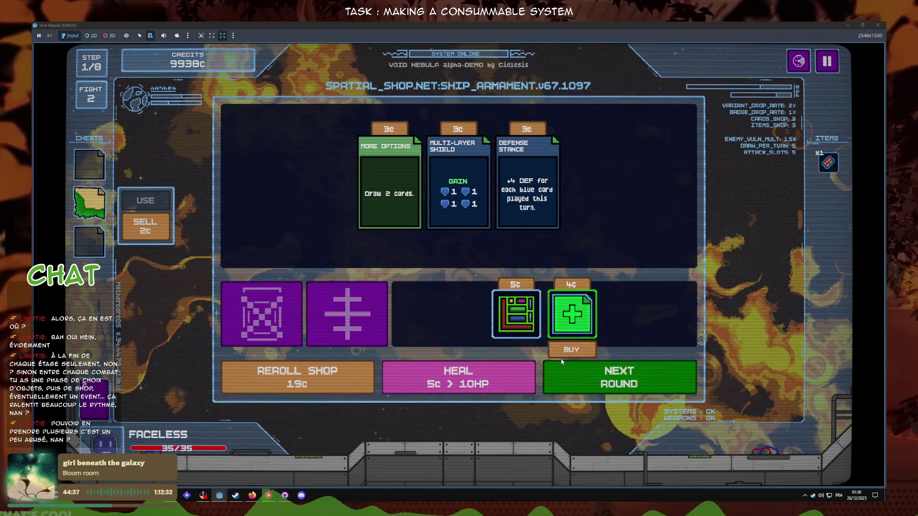
click(571, 350)
click(303, 374)
click(153, 225)
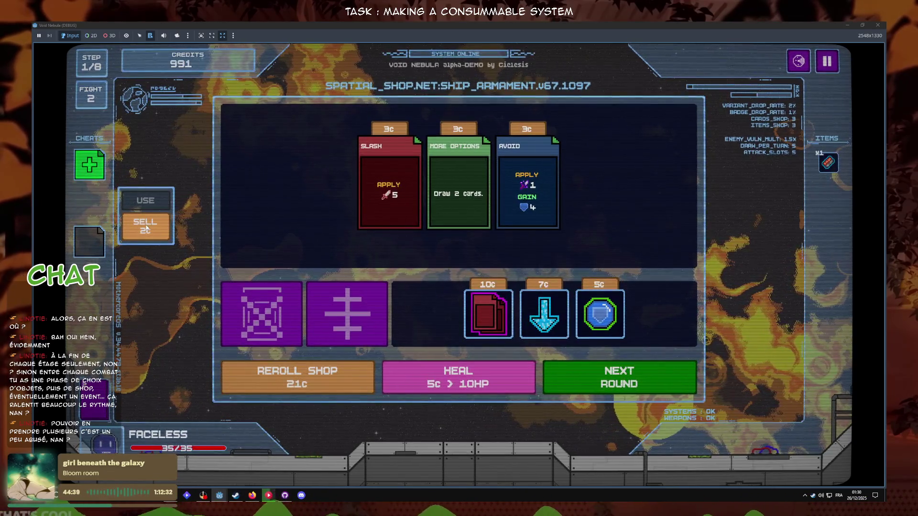
Step: Close the game window and relaunch the project
click(878, 25)
click(780, 38)
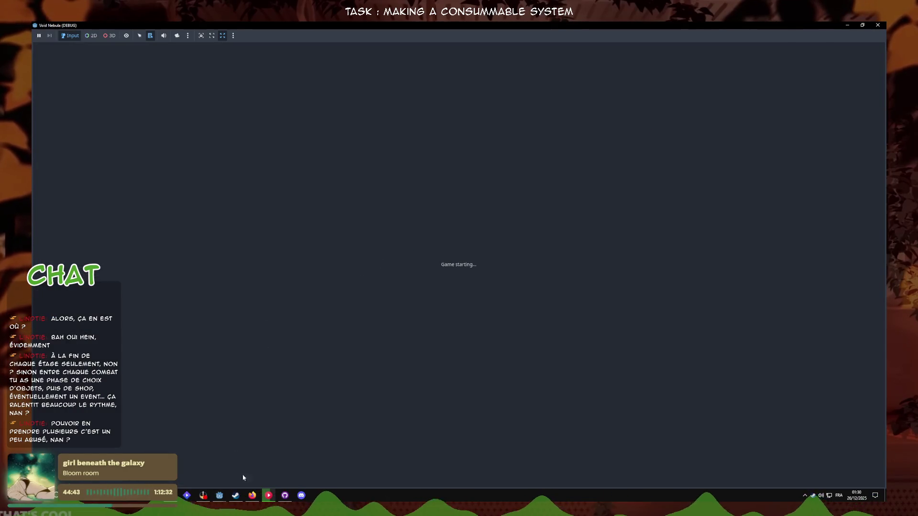
mouse_move(205, 495)
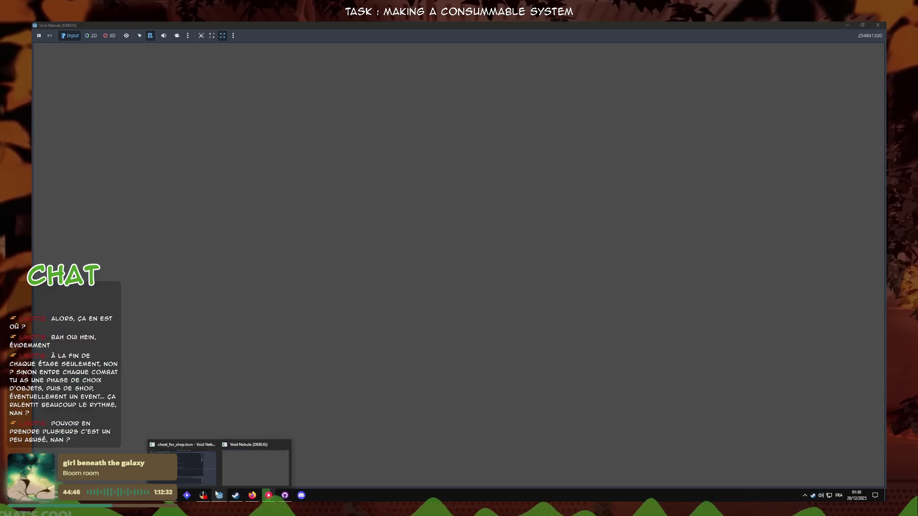
click(223, 471)
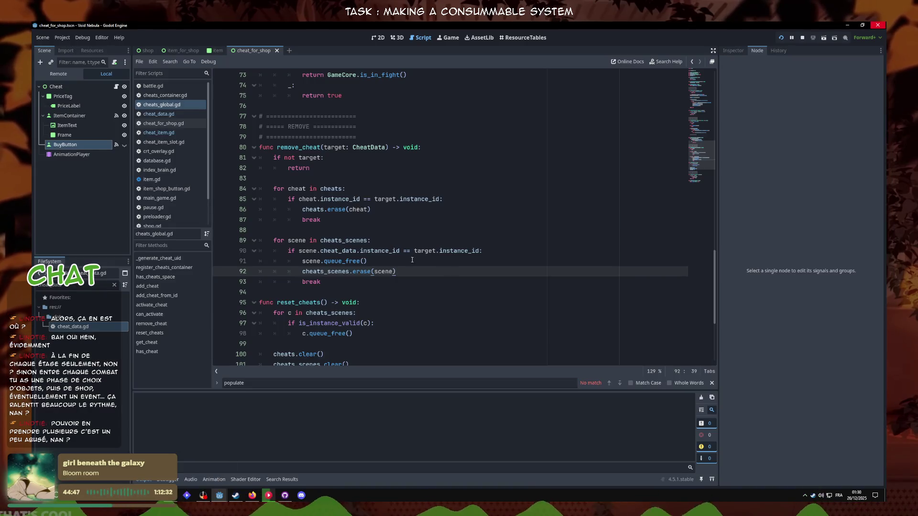
Step: Start a new run, restart to character select, and begin again with The Fallen Knight
mouse_move(219, 492)
click(254, 478)
click(275, 342)
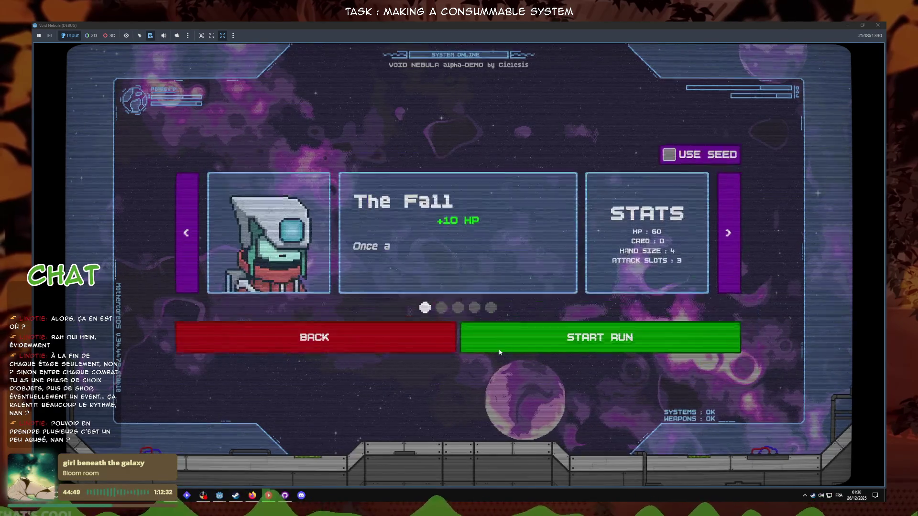
click(478, 340)
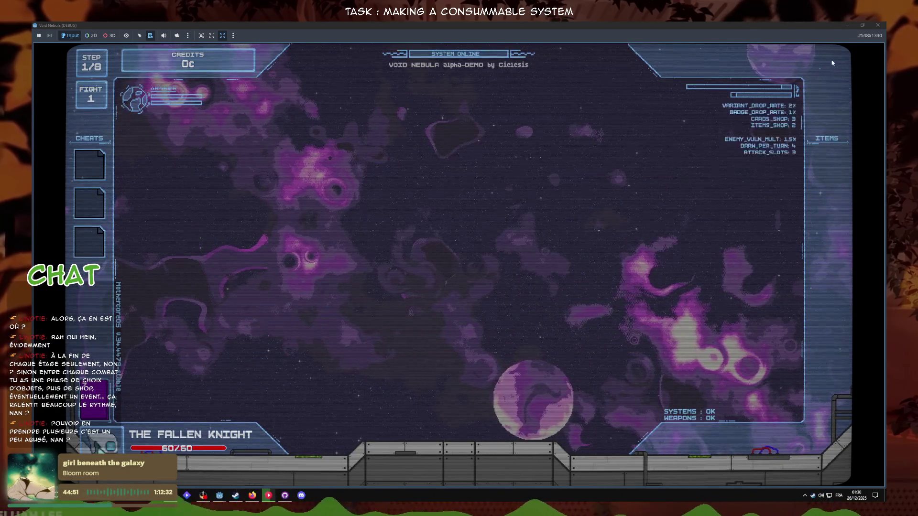
key(r)
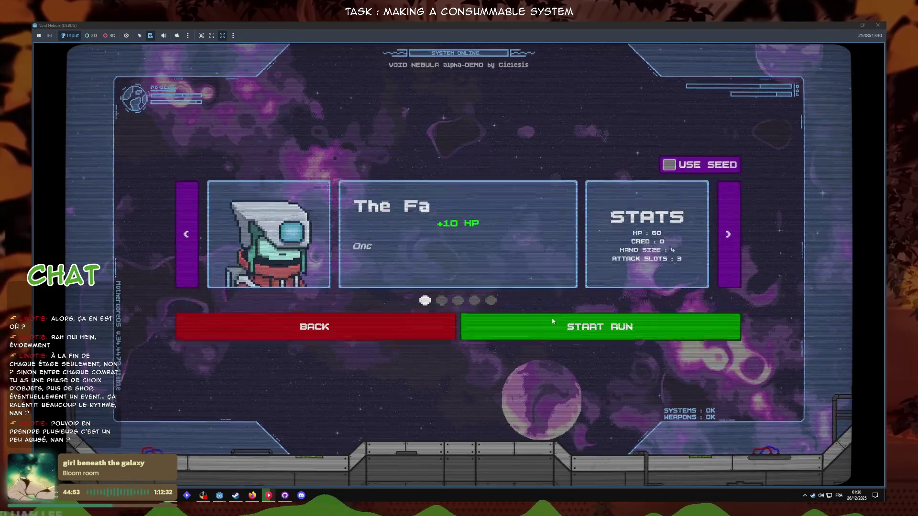
click(494, 340)
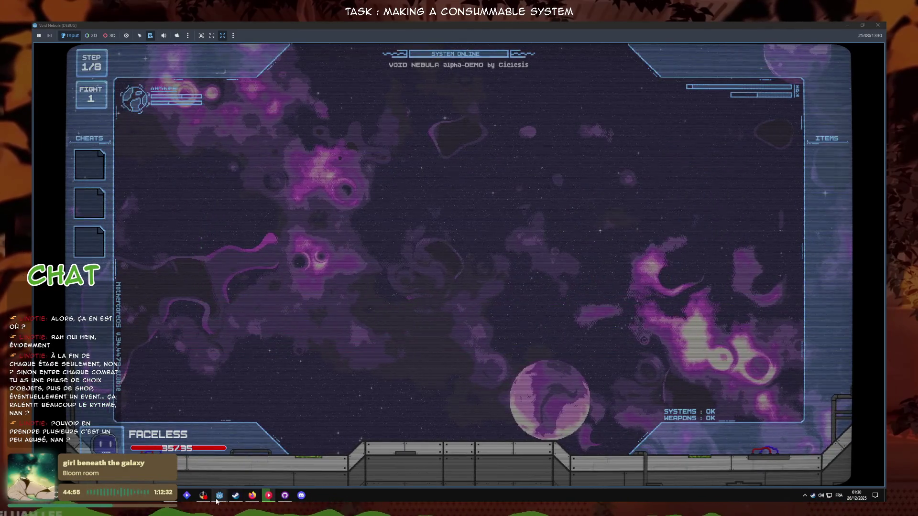
Step: Stop the running game and relaunch the project
click(219, 495)
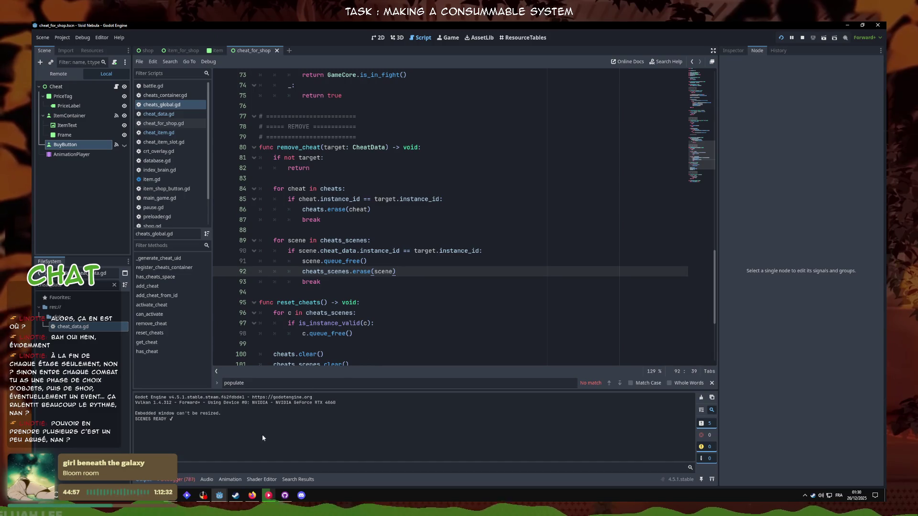
click(203, 495)
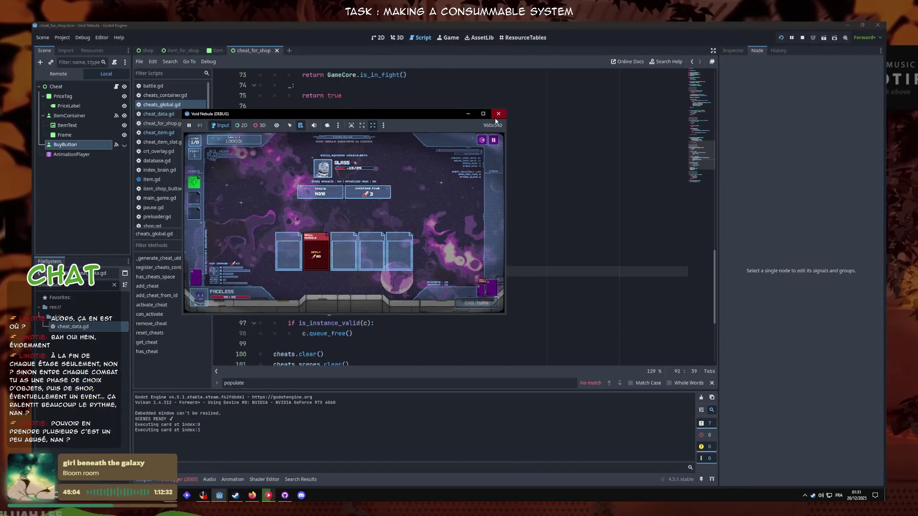
click(801, 39)
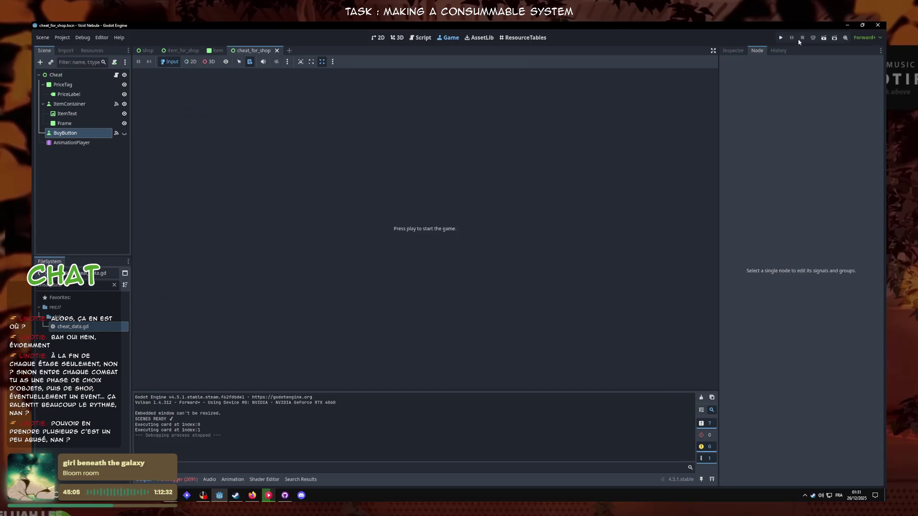
click(781, 37)
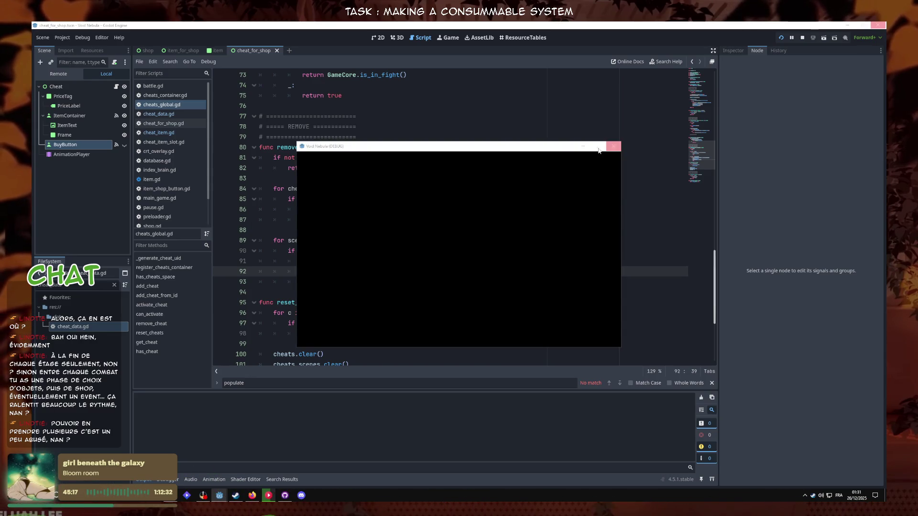
Step: Maximize the game, start the run, and beat Alloy by playing two Drill Missile cards
click(598, 148)
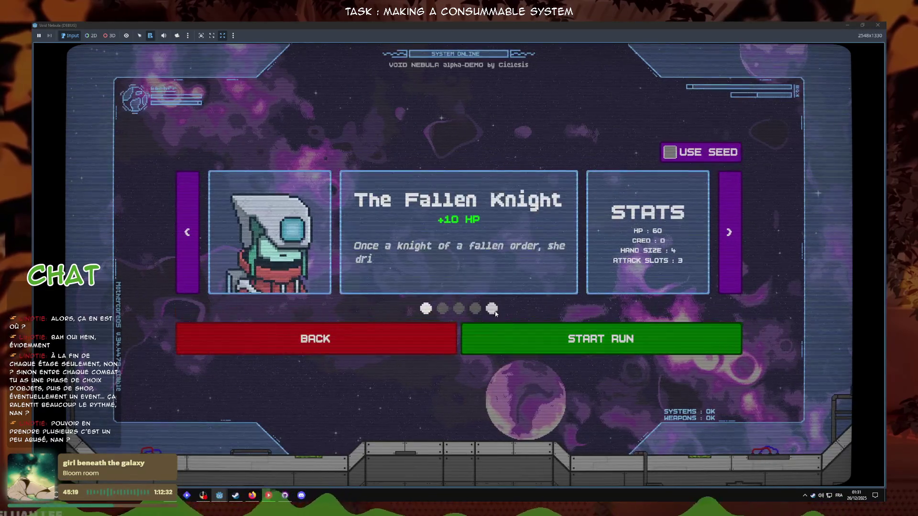
click(482, 327)
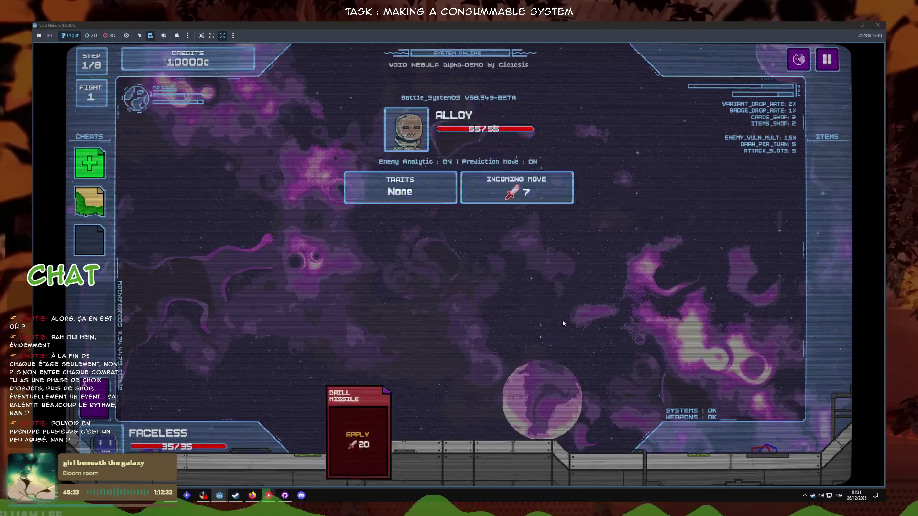
click(480, 430)
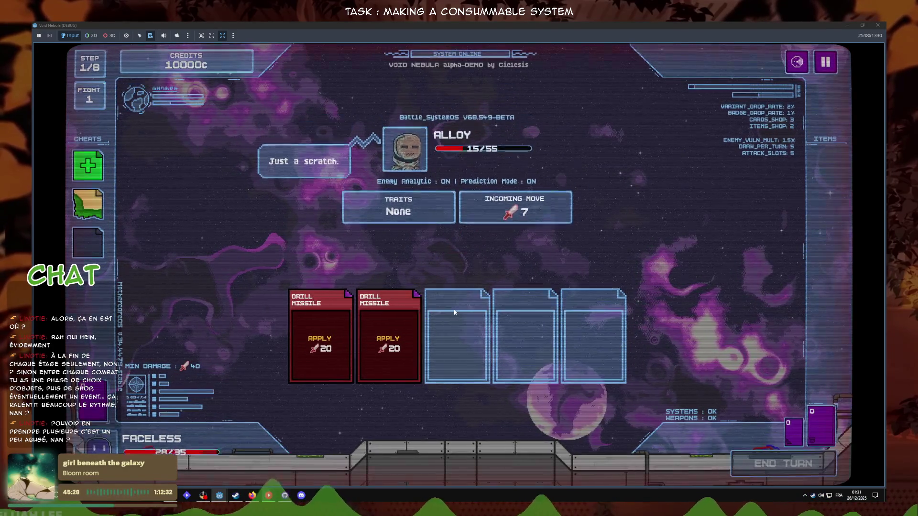
click(464, 435)
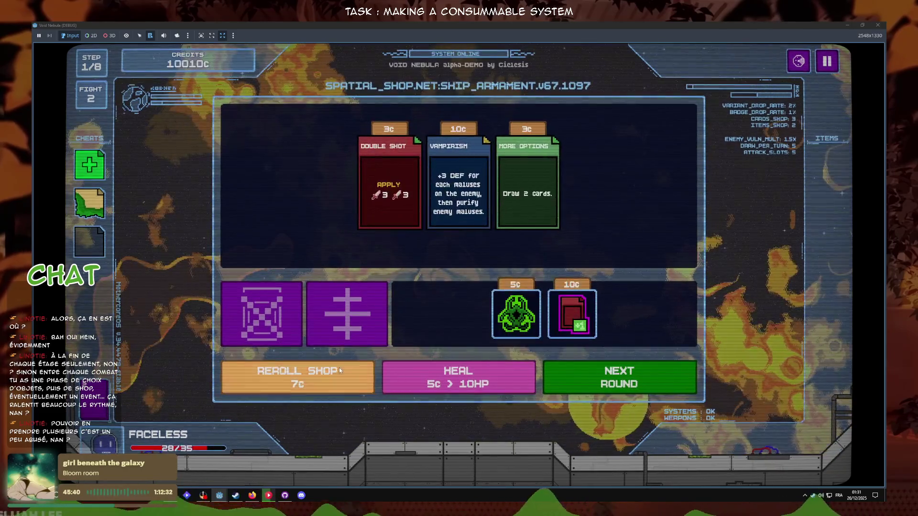
Step: Reroll three times, buy a map cheat, then sell both map cheats and the green plus cheat
click(338, 371)
click(339, 372)
click(338, 378)
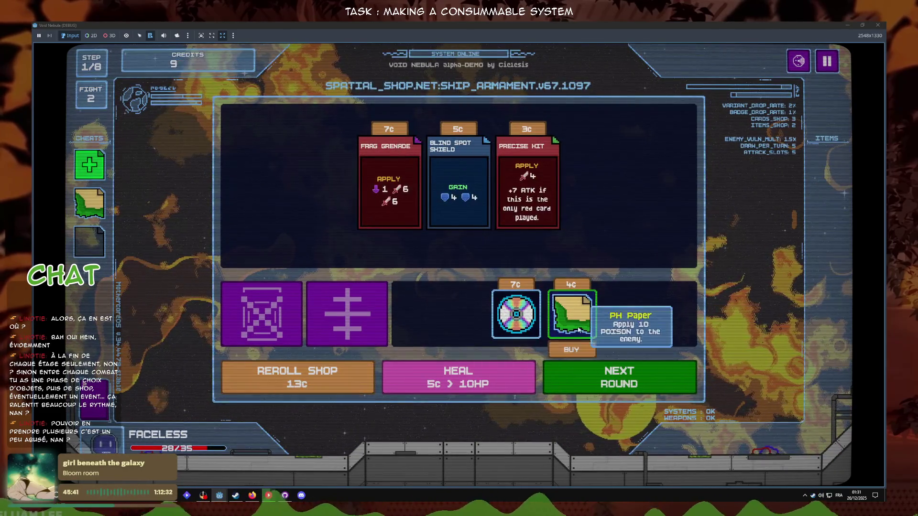
click(573, 314)
click(90, 203)
click(146, 226)
click(90, 241)
click(136, 262)
click(90, 165)
click(138, 187)
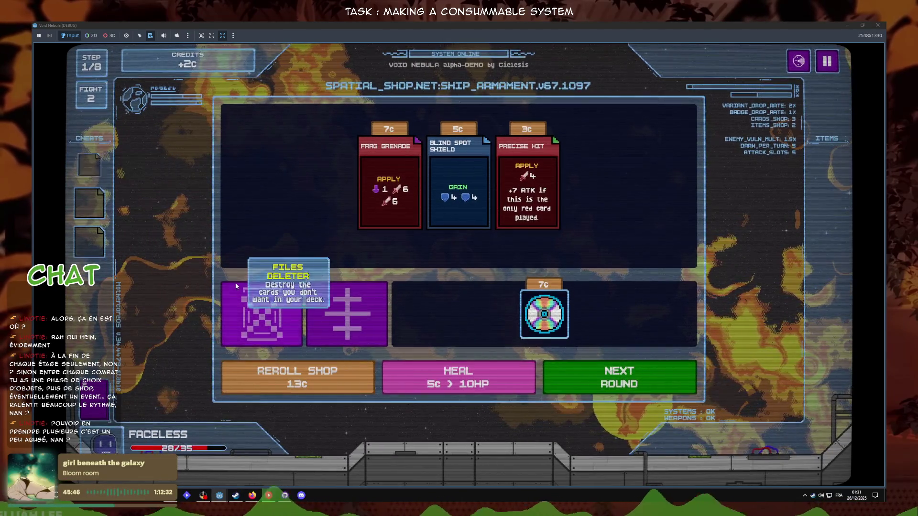
Step: Reroll repeatedly, buying several green plus cheats and selling them off again
click(316, 368)
click(335, 367)
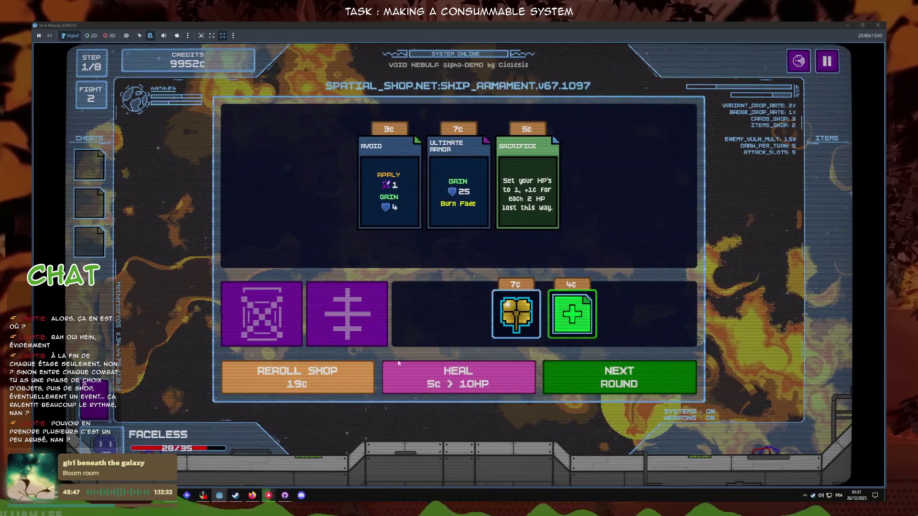
click(573, 314)
click(341, 377)
click(341, 378)
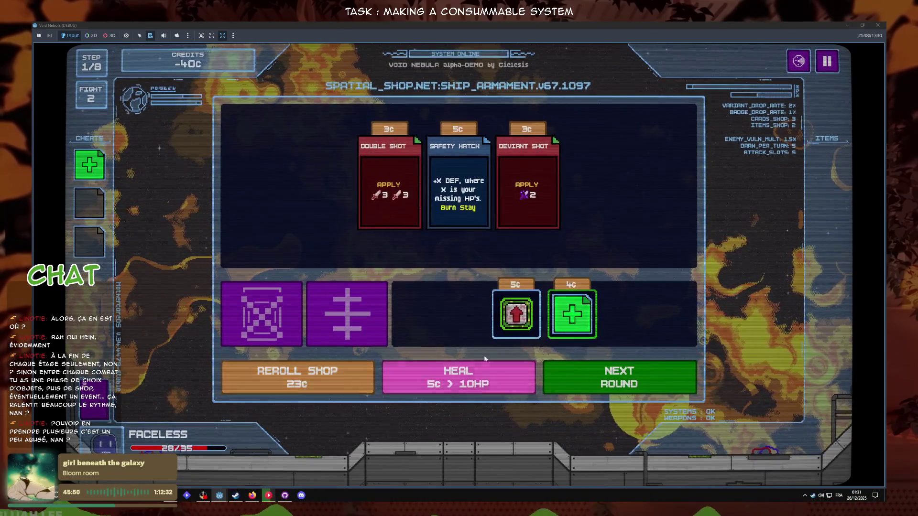
click(572, 315)
click(90, 203)
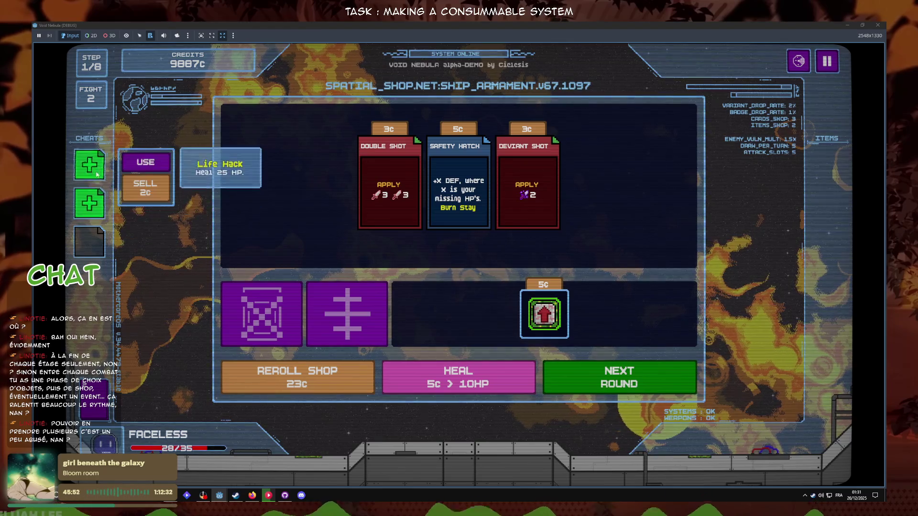
click(143, 225)
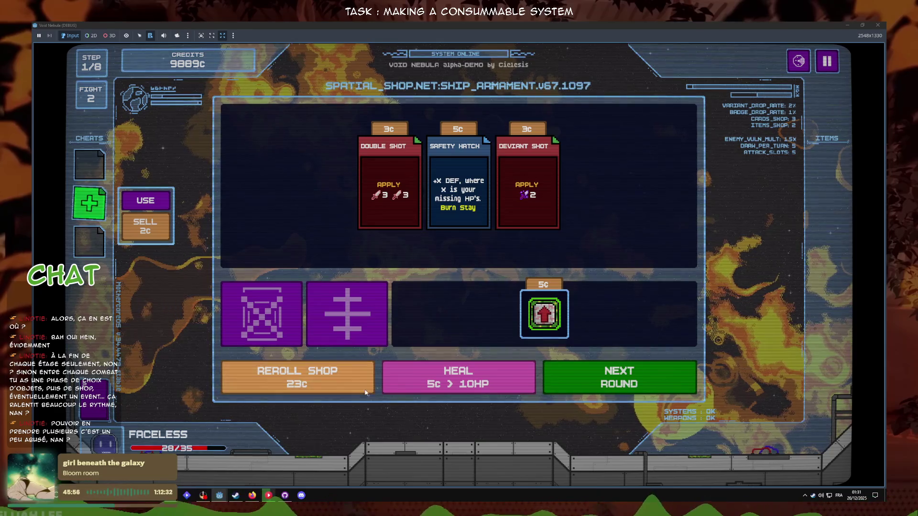
click(358, 375)
click(364, 374)
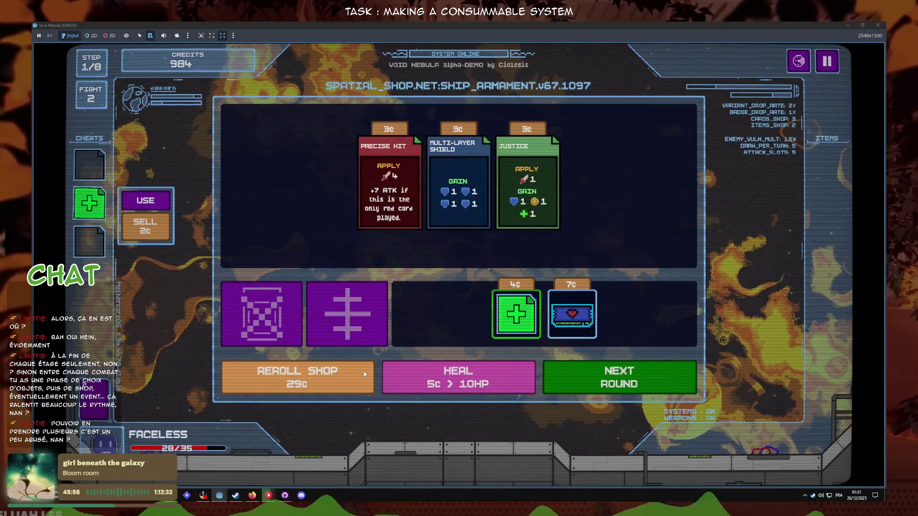
click(514, 313)
click(143, 223)
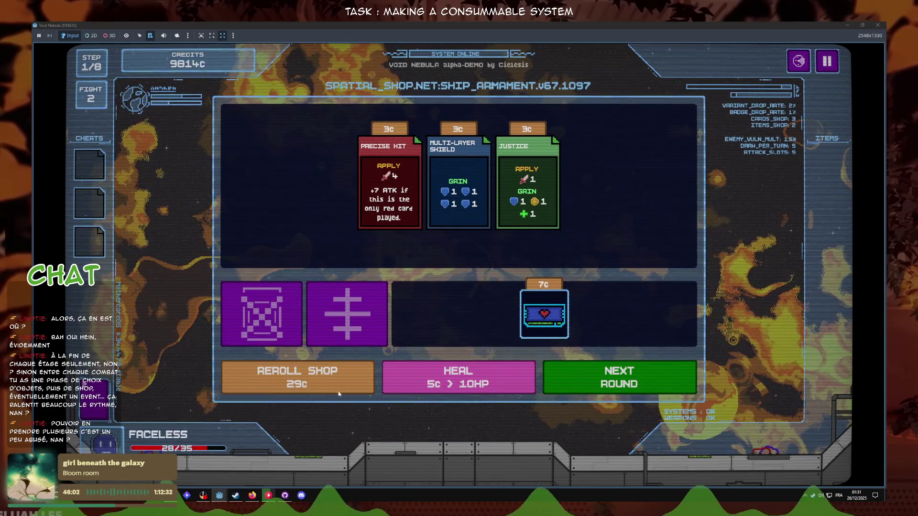
Step: Reroll the shop seven more times, down to -80c credits, then return to the editor
click(341, 393)
click(340, 393)
click(340, 392)
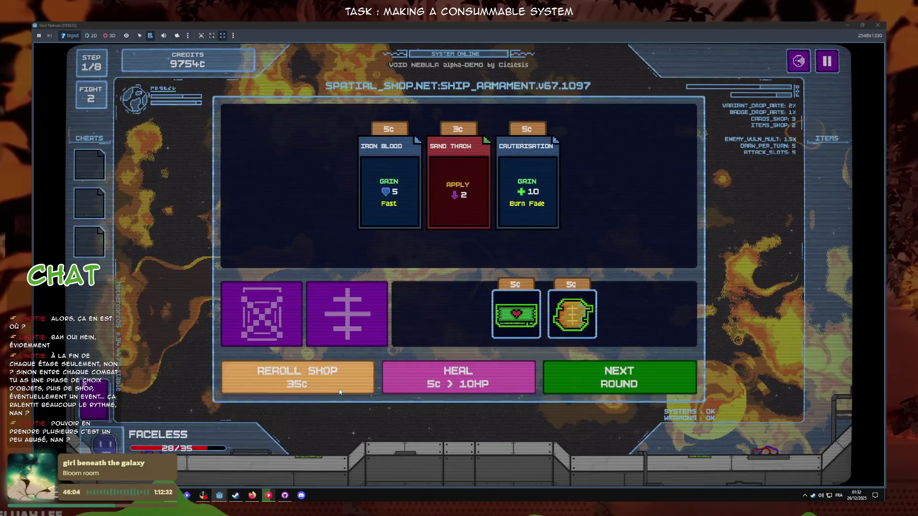
click(340, 392)
click(340, 393)
click(340, 392)
click(341, 393)
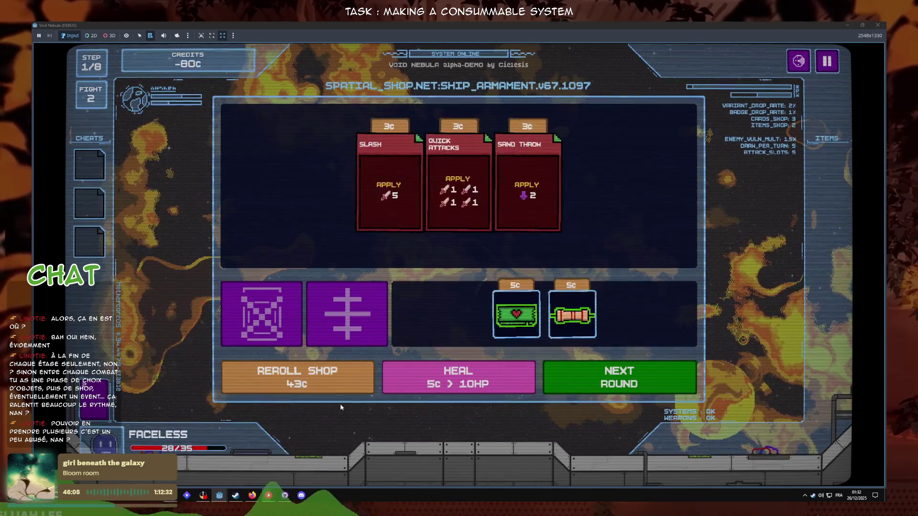
key(F8)
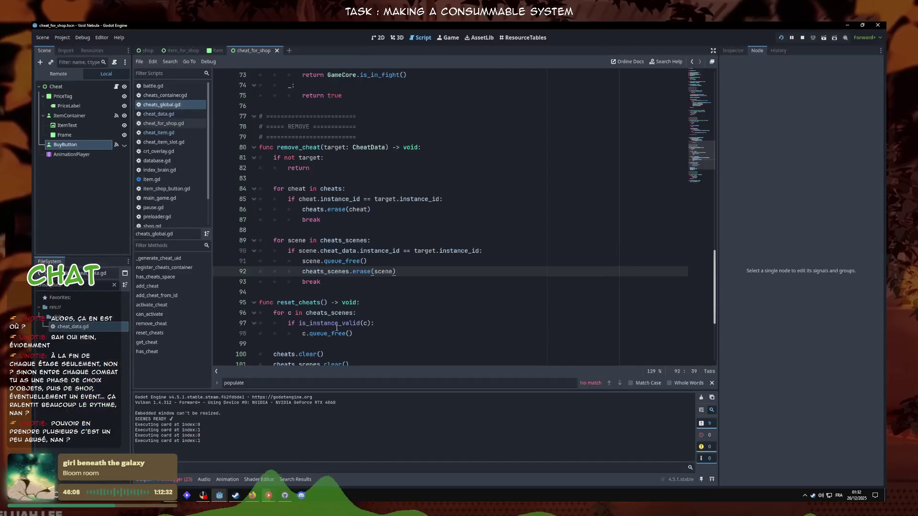
Step: Insert print(cheat_instance.instance_id) after the instance_id assignment in add_cheat
click(389, 251)
scroll(390, 288, up, 2)
scroll(354, 242, up, 1)
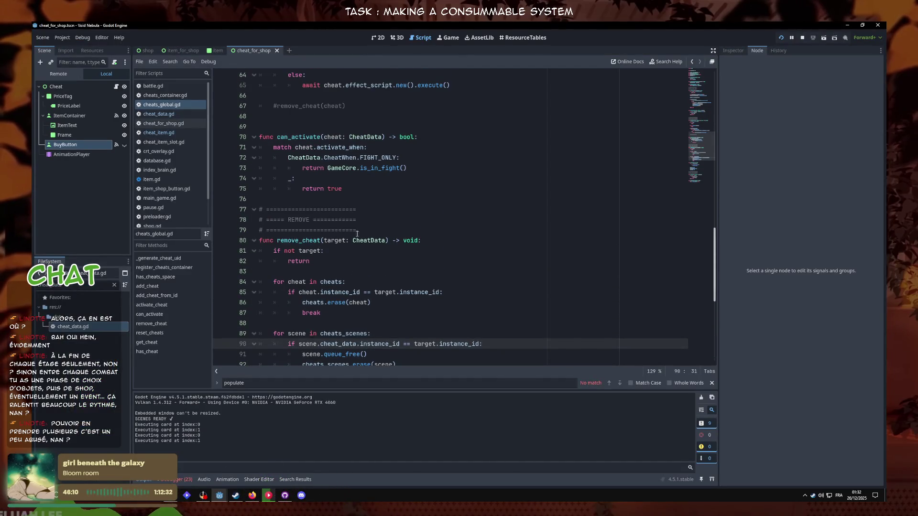
scroll(382, 251, up, 5)
scroll(389, 230, up, 4)
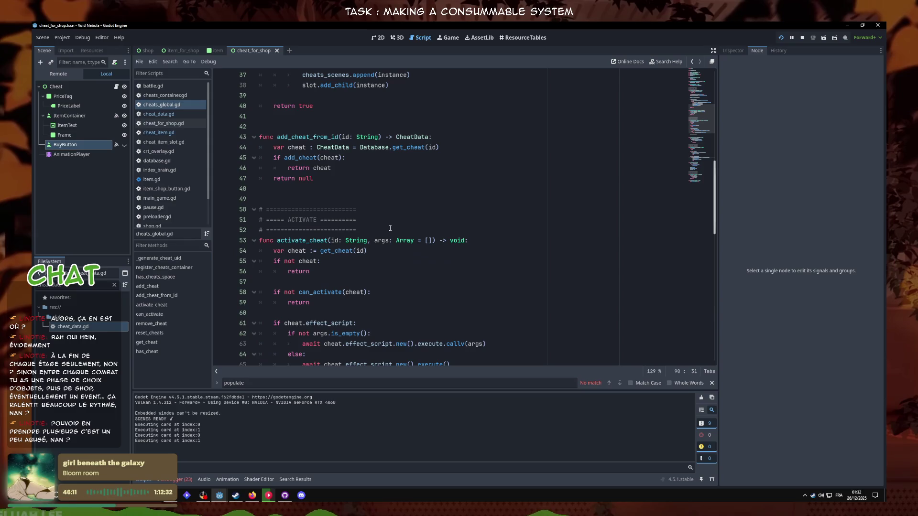
scroll(388, 228, up, 2)
scroll(366, 224, up, 4)
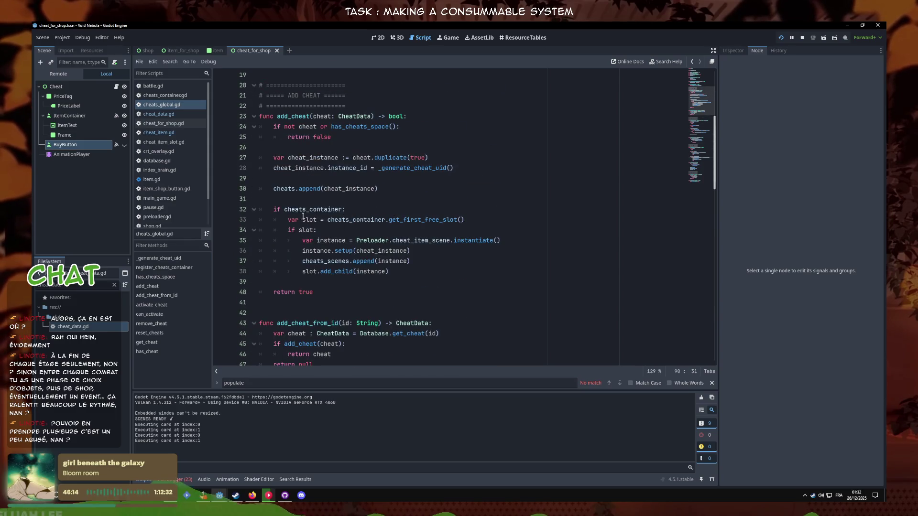
click(468, 168)
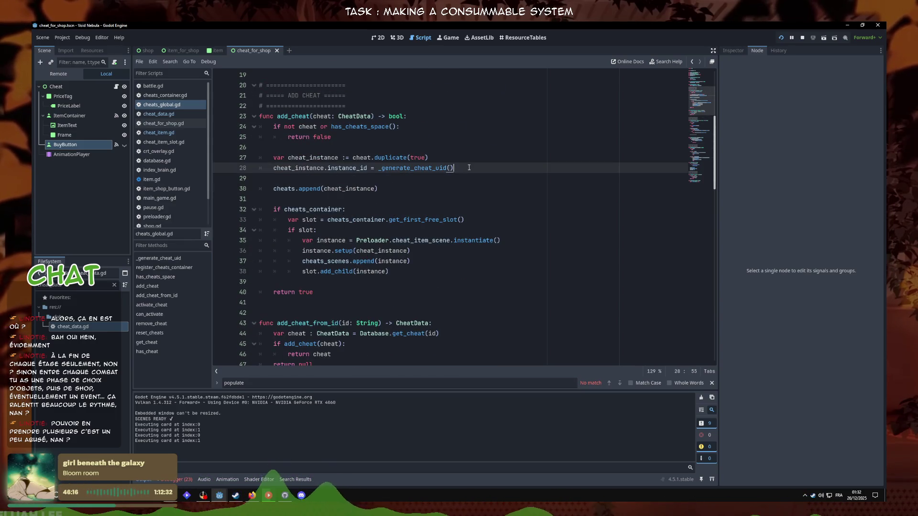
key(Return)
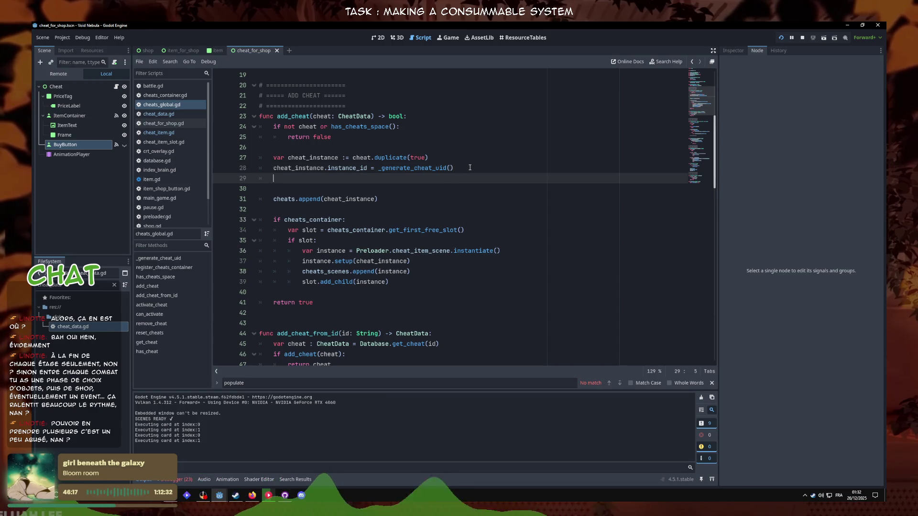
text(instance)
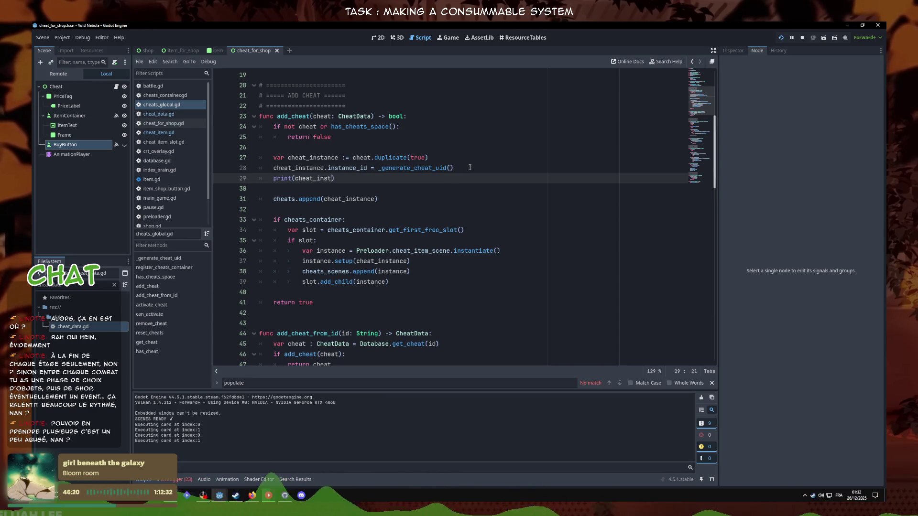
text(.instance_id)
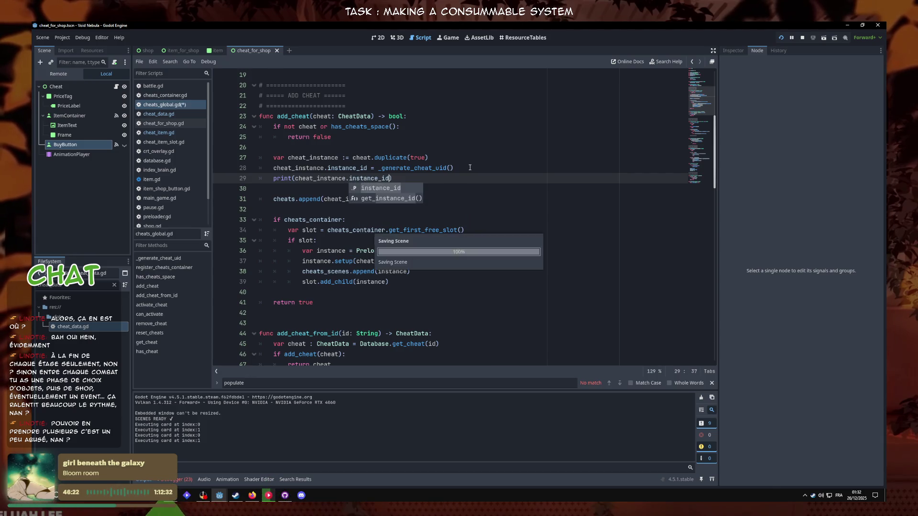
scroll(425, 210, down, 5)
click(440, 240)
scroll(443, 241, down, 12)
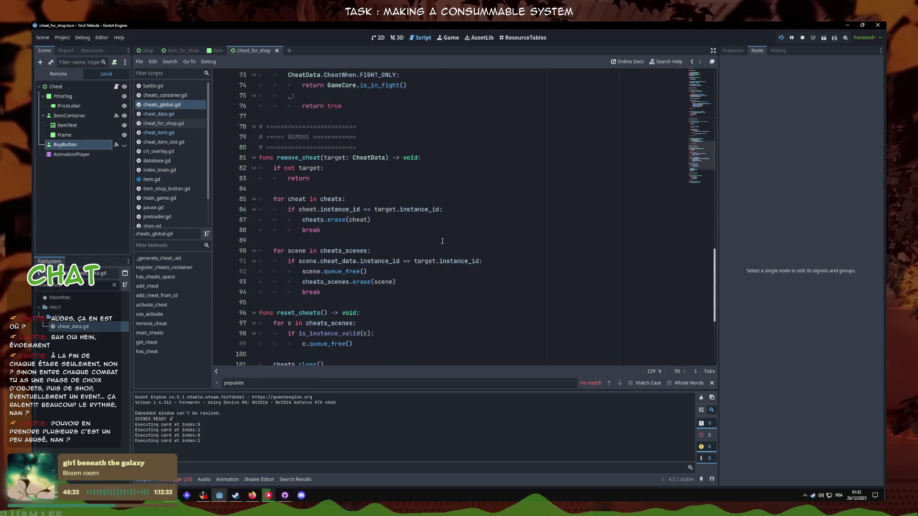
Step: Add print(cheat.instance_id) inside the cheats loop's id-check if-block in remove_cheat
scroll(365, 195, down, 5)
scroll(383, 196, up, 5)
click(431, 147)
key(Down)
key(Down)
key(Down)
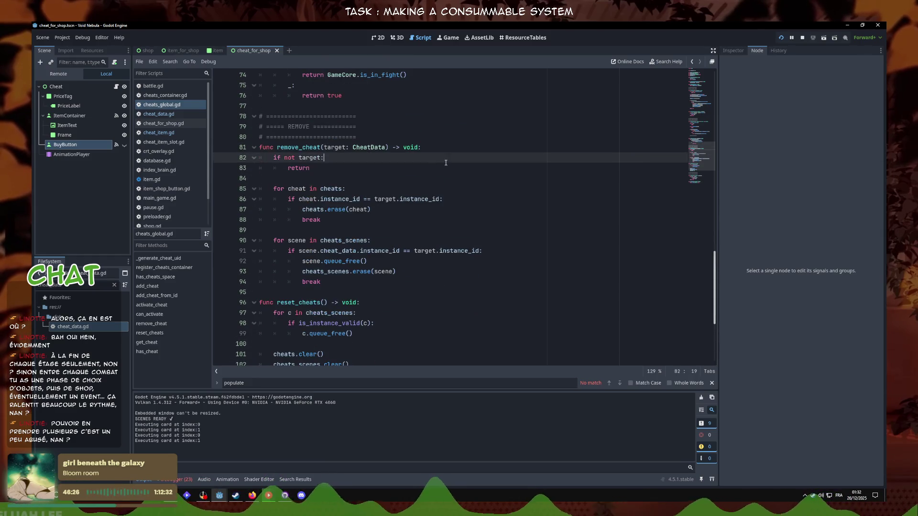
key(Down)
key(Down)
key(Down)
key(Up)
key(Up)
key(Up)
key(Down)
key(Up)
key(Down)
key(Down)
click(421, 224)
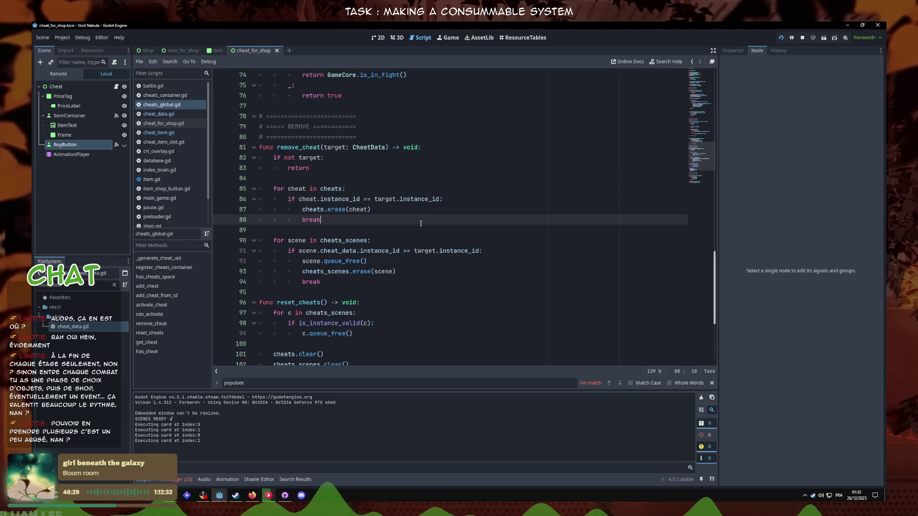
click(393, 191)
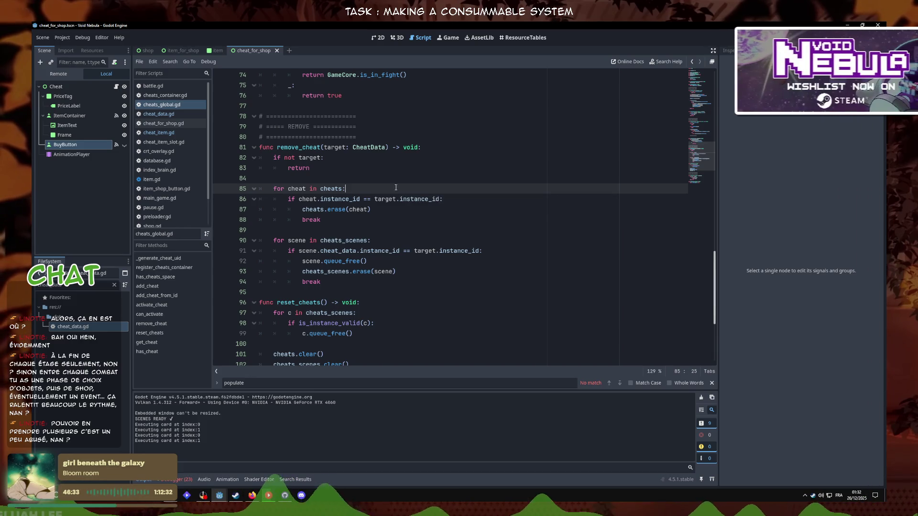
key(Up)
click(398, 190)
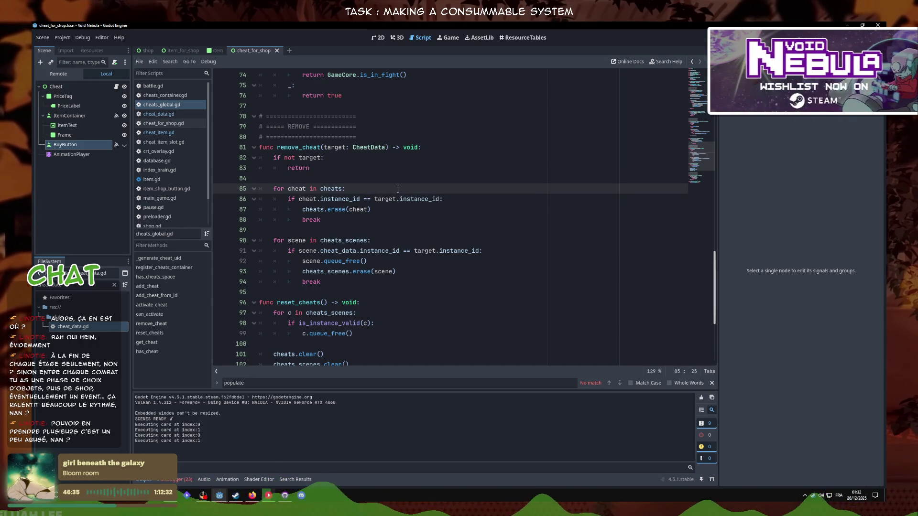
key(Return)
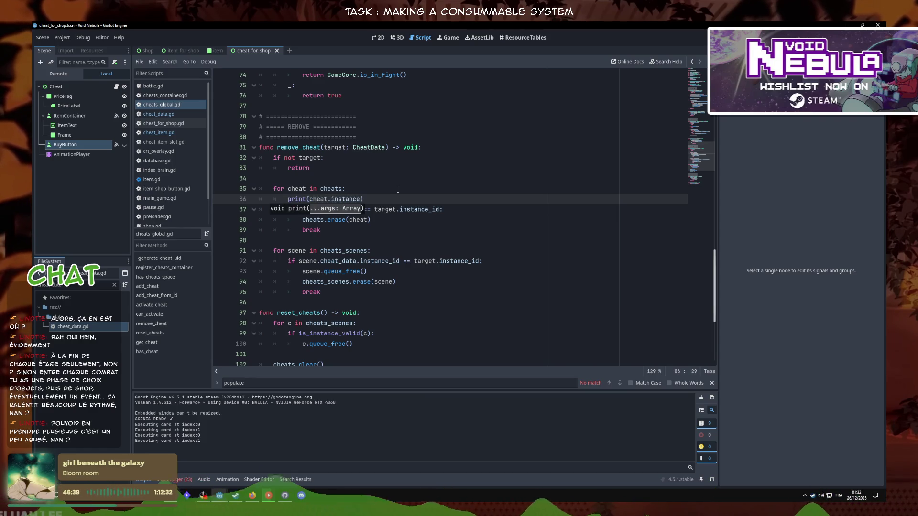
text(tance)
key(Return)
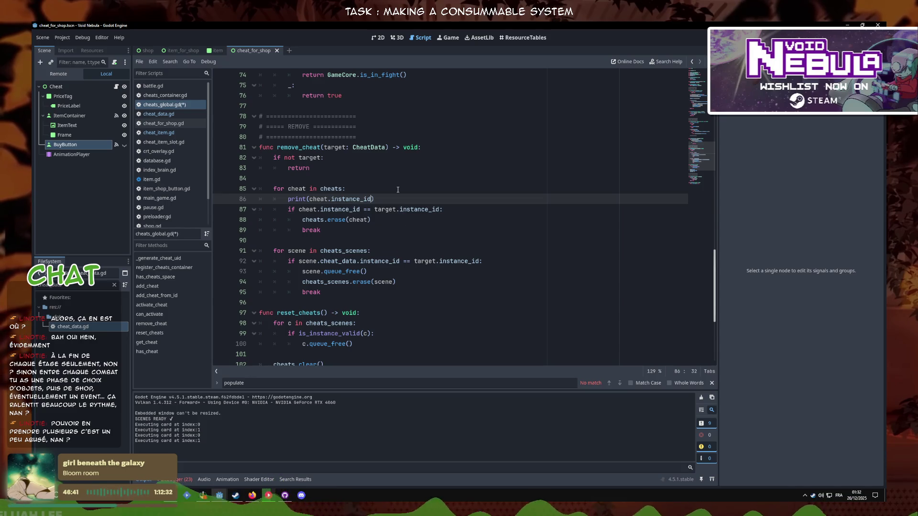
key(alt+Down)
click(282, 209)
key(Tab)
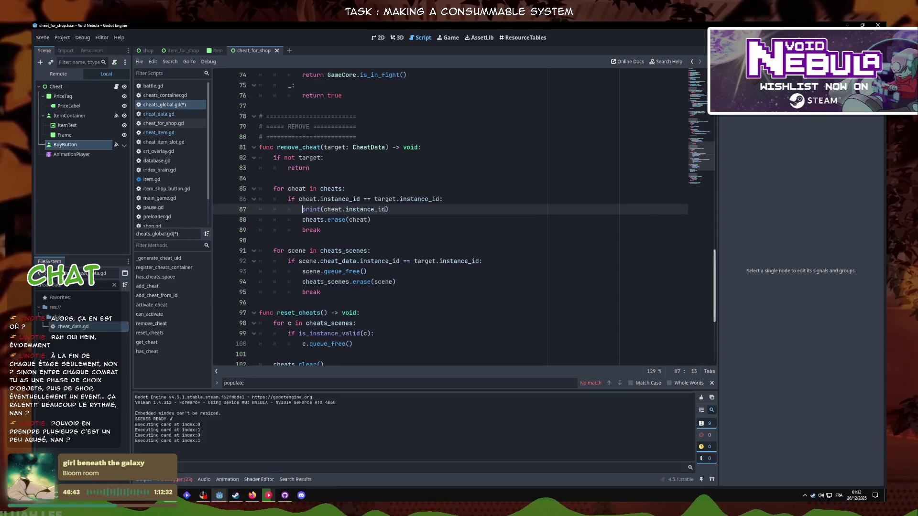
Step: Add print(scene.cheat_data.instance_id) under the scenes loop's id check, then switch to the running game
click(392, 253)
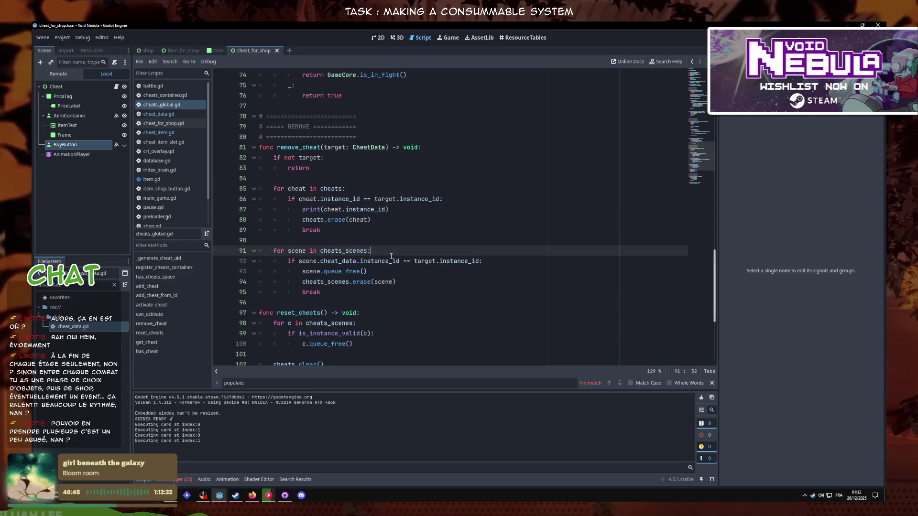
click(471, 261)
key(Return)
text(print(cheat.instance_id))
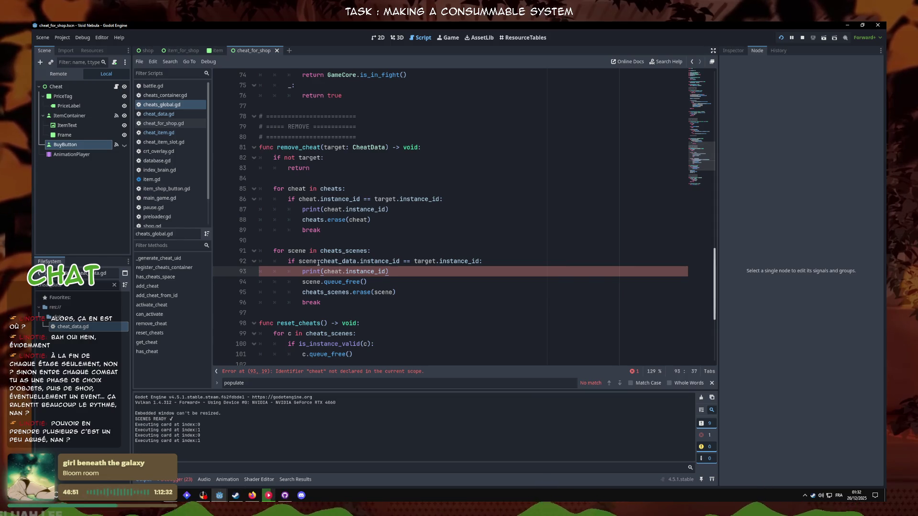
drag(356, 261, 296, 262)
key(ctrl+c)
double_click(337, 272)
key(ctrl+v)
mouse_move(219, 495)
click(247, 474)
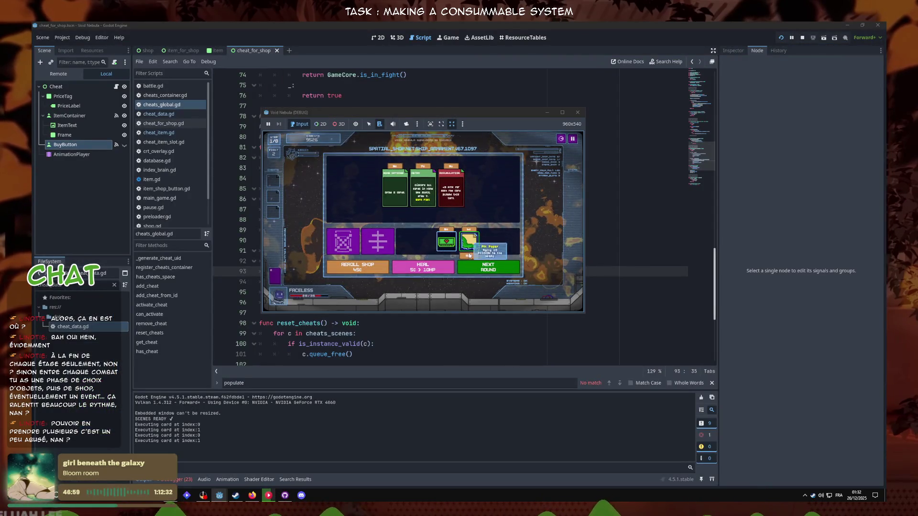
Step: Buy the yellow cheat, reroll, buy a second cheat, and use the second cheat
click(469, 241)
click(367, 266)
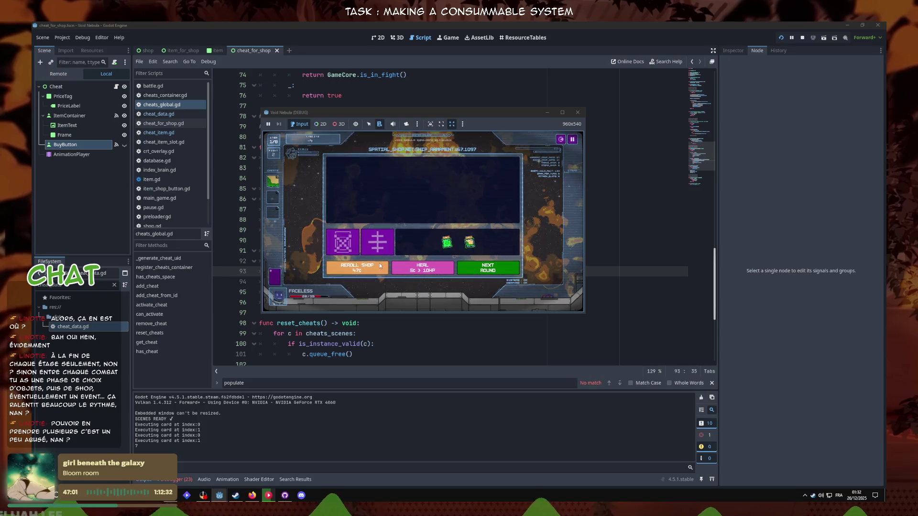
click(459, 242)
click(273, 197)
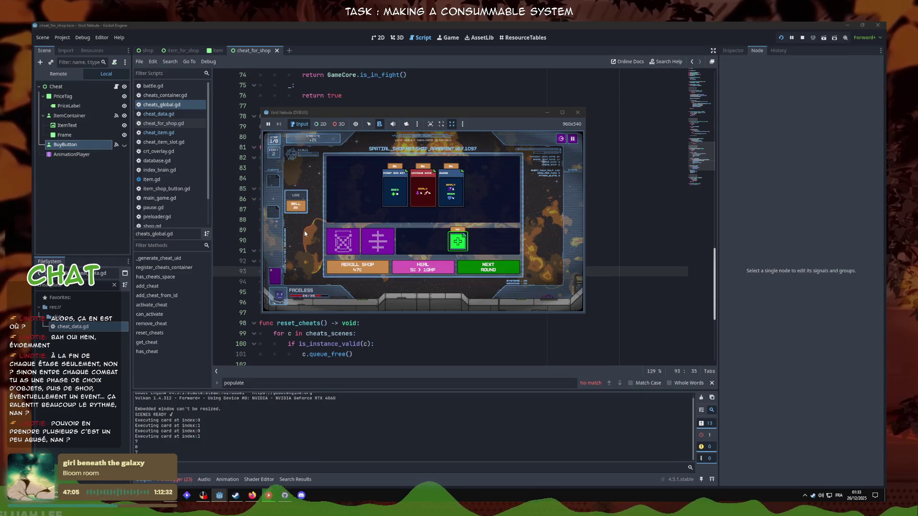
click(295, 206)
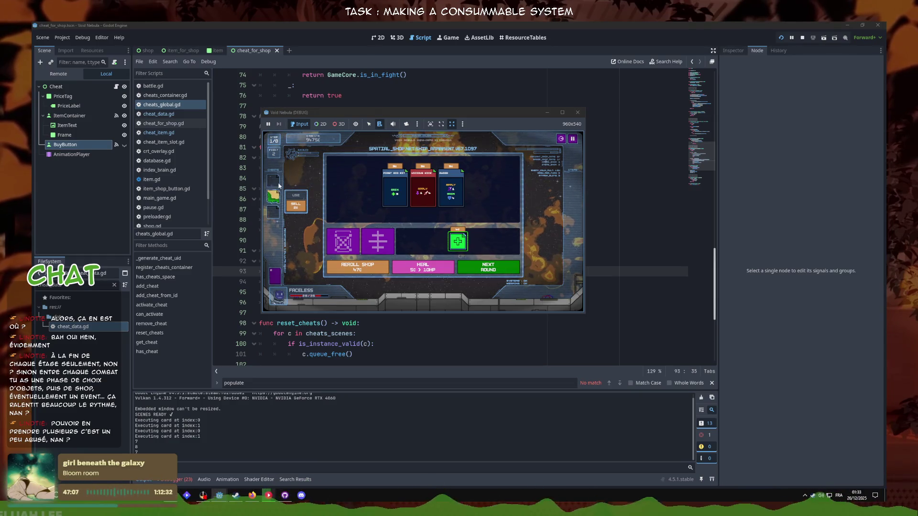
Step: Return to remove_cheat in the script editor and check the logged instance ids 7, 8, 7
click(335, 95)
click(373, 219)
click(389, 261)
click(401, 294)
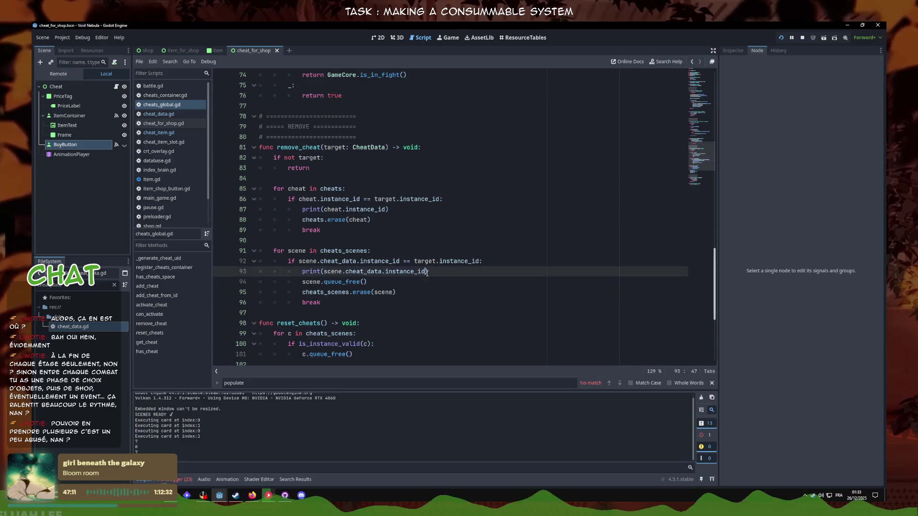
click(412, 299)
click(421, 271)
click(427, 288)
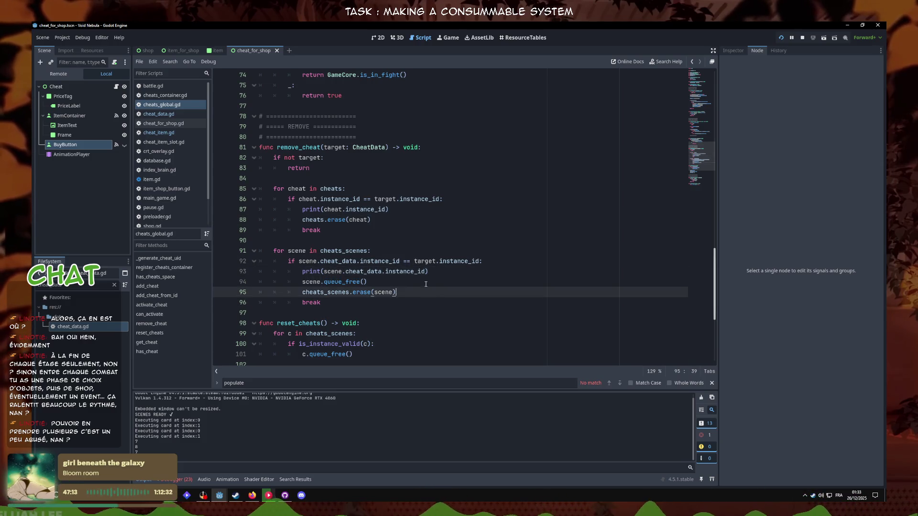
click(383, 245)
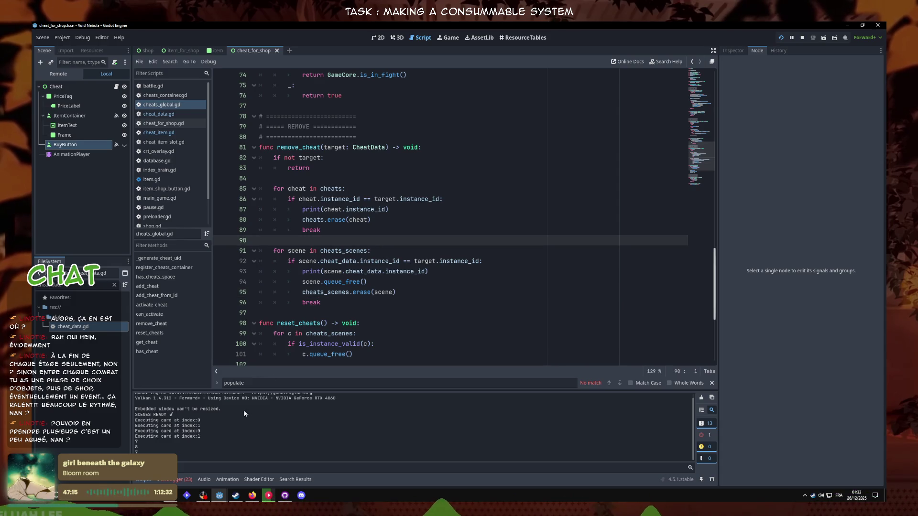
key(alt+Tab)
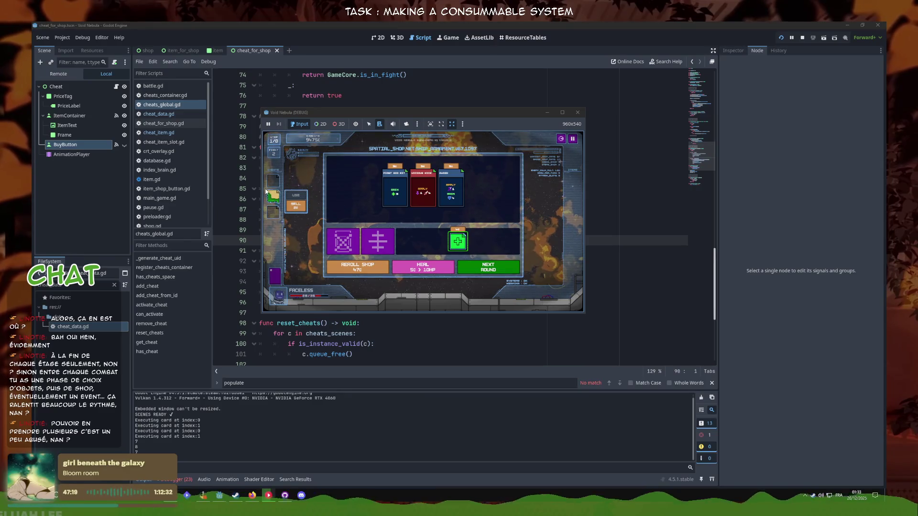
key(alt+Tab)
Step: Add print(target.instance_id) as the first line of remove_cheat
click(378, 249)
click(380, 235)
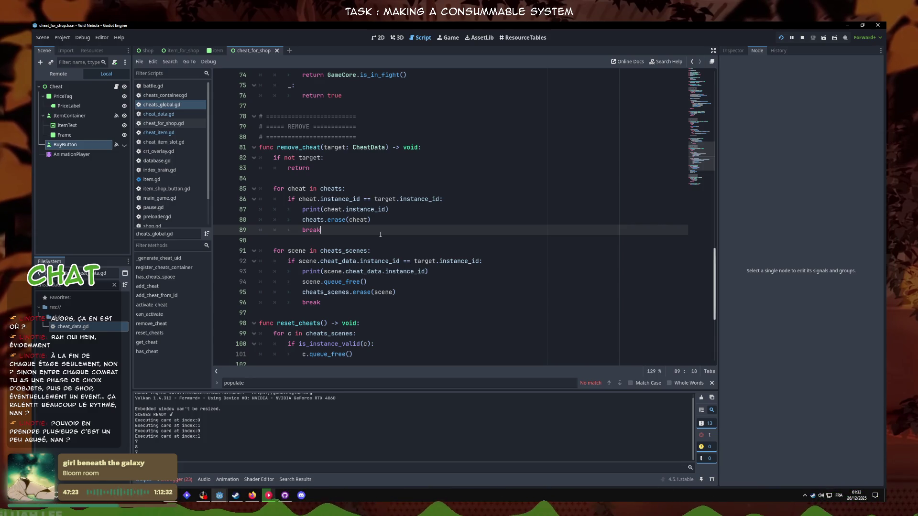
click(446, 150)
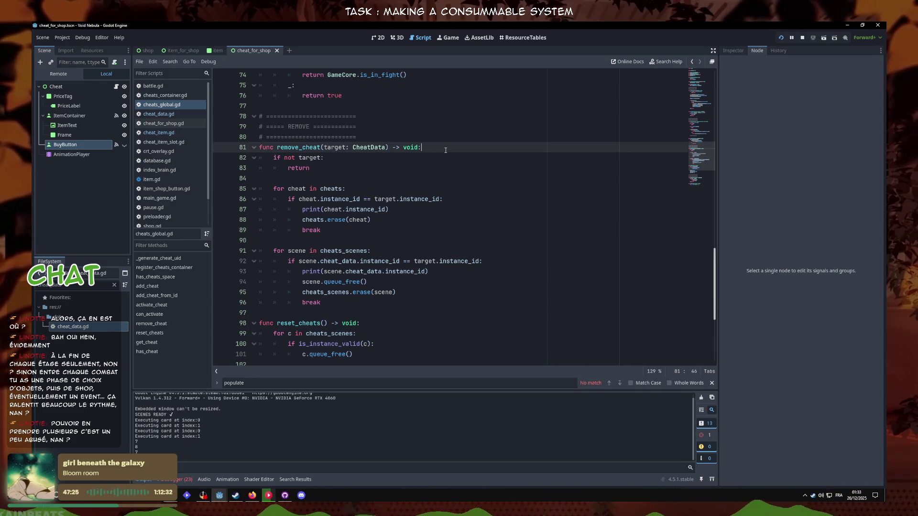
key(Return)
text(target.instance_id()
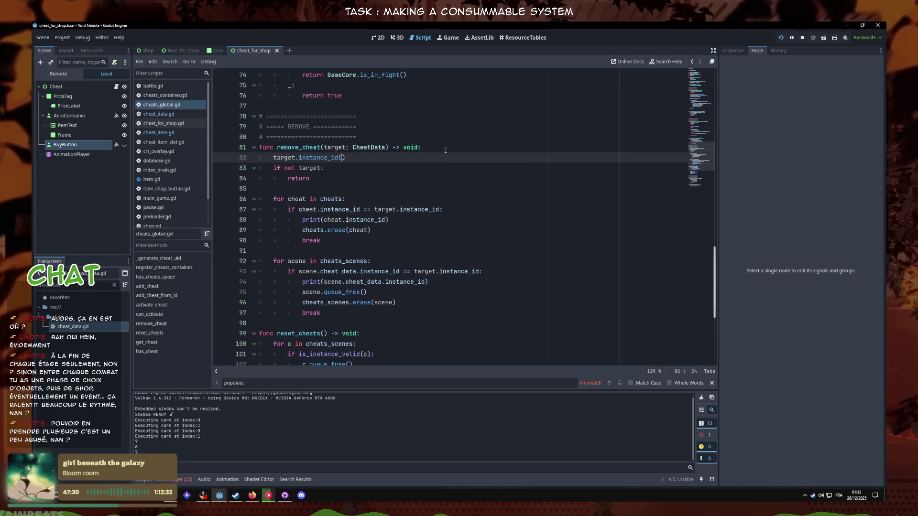
key(BackSpace)
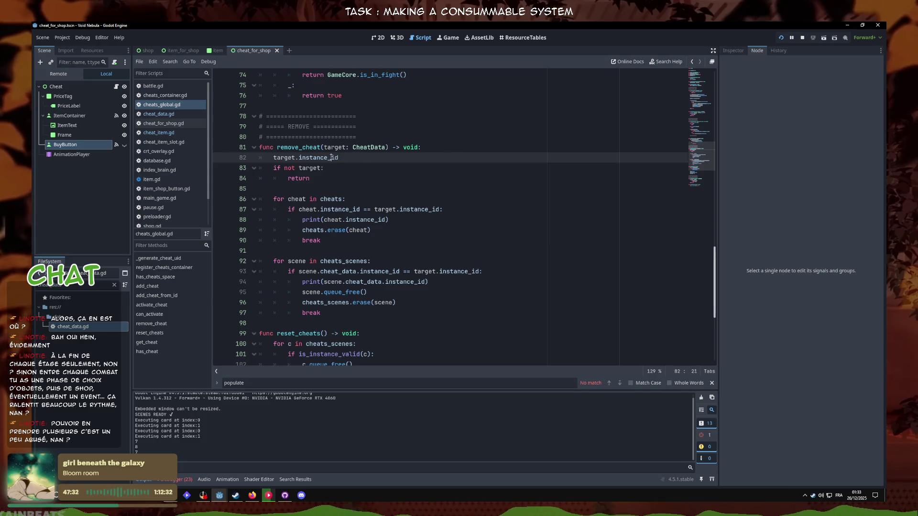
key(shift+Home)
key(BackSpace)
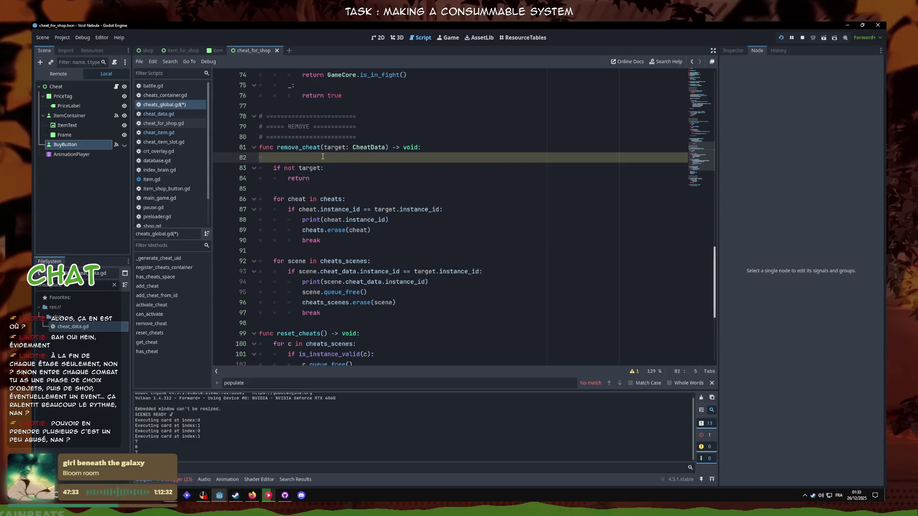
text(()
key(ctrl+v)
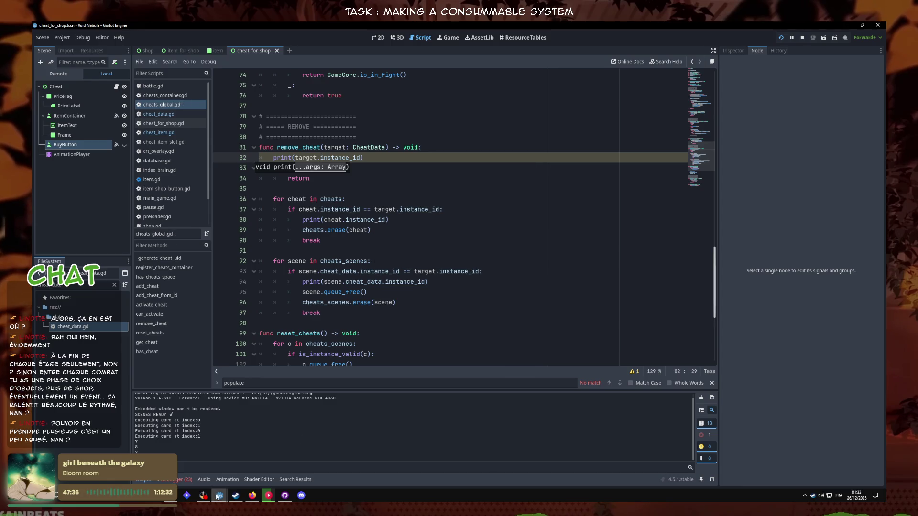
click(218, 496)
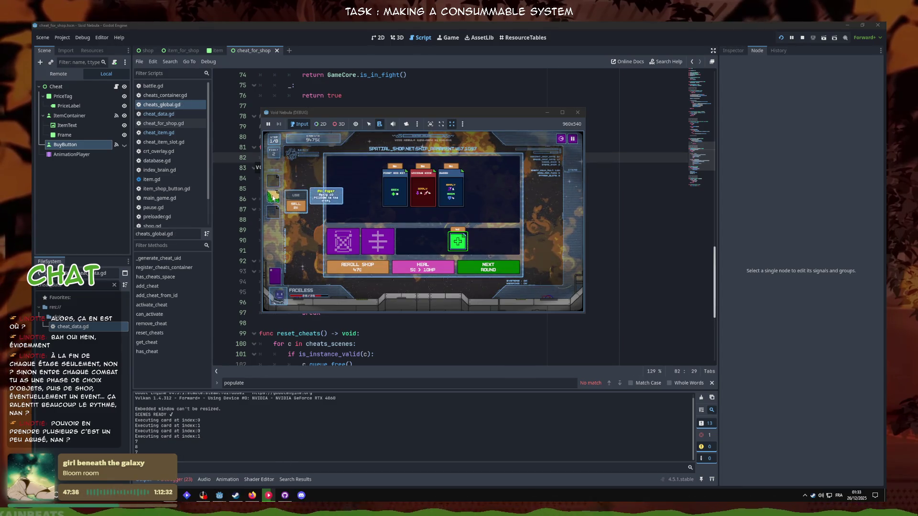
click(306, 85)
Step: In cheat_item.gd, make _on_focus_entered start with print(cheat_data.instance_id), then bring the game forward
click(181, 132)
click(341, 168)
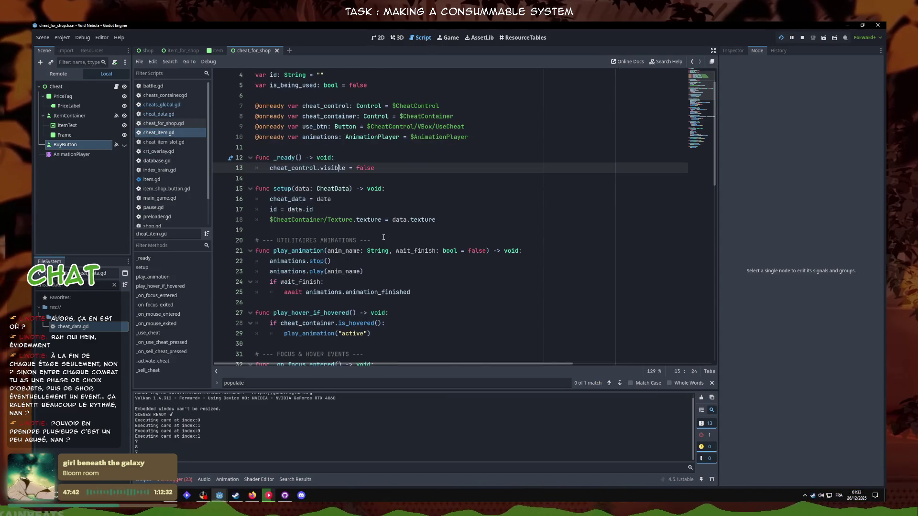
scroll(384, 237, down, 3)
scroll(383, 236, down, 3)
click(392, 240)
key(Return)
text(print()
text(cheat_data.)
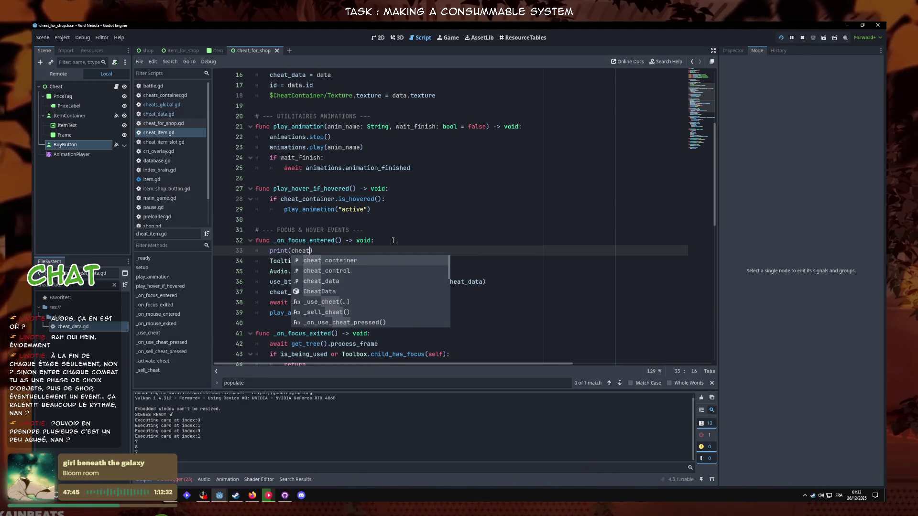
text(instance_)
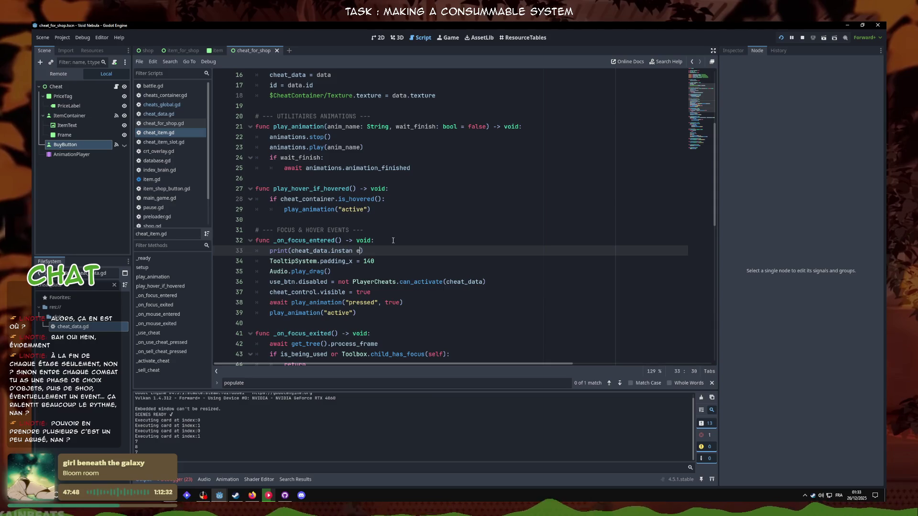
text(id)
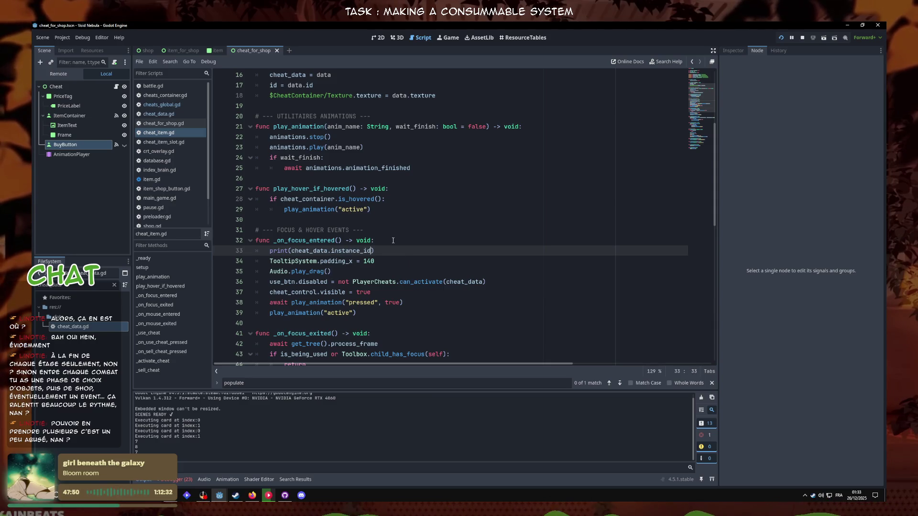
click(222, 504)
click(248, 468)
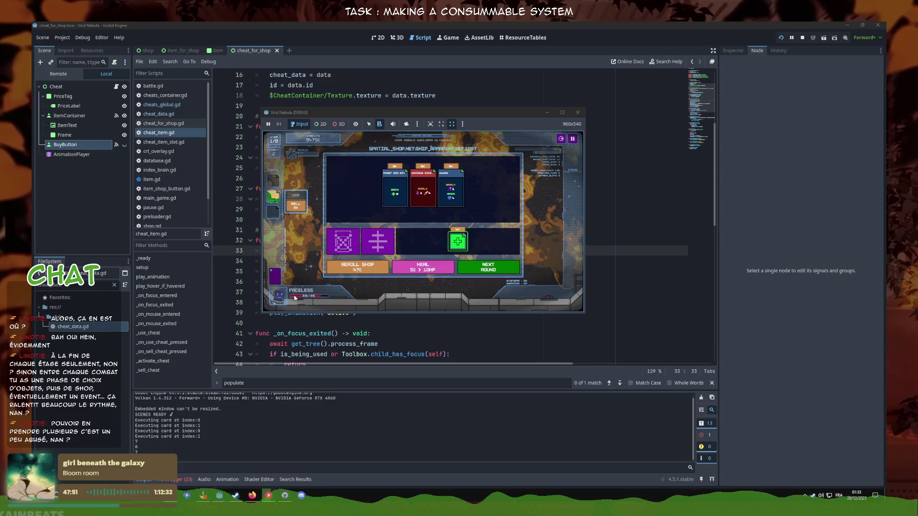
Step: Buy the green cheat from the shop and use it
mouse_move(271, 197)
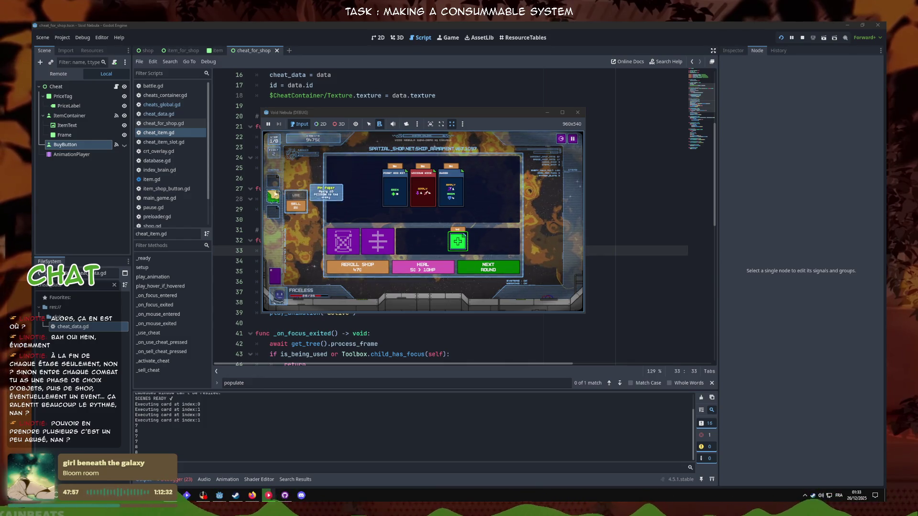
click(457, 244)
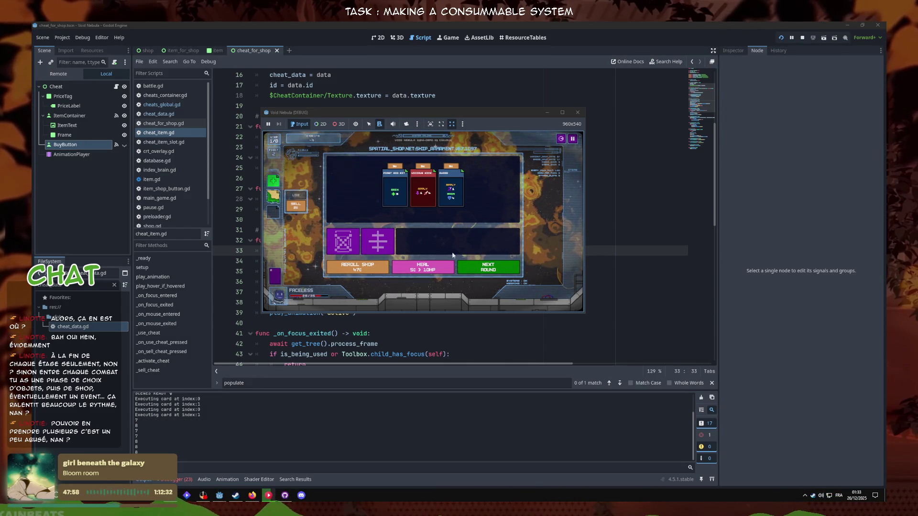
click(276, 183)
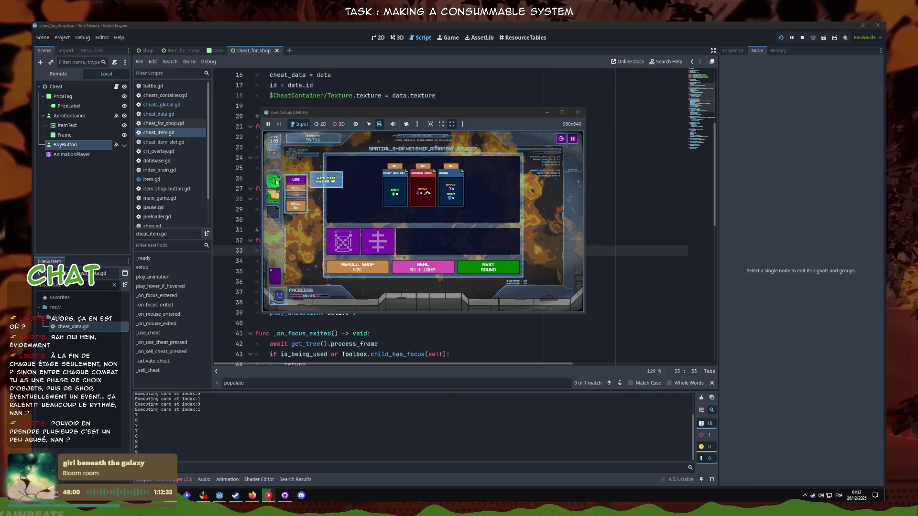
click(293, 209)
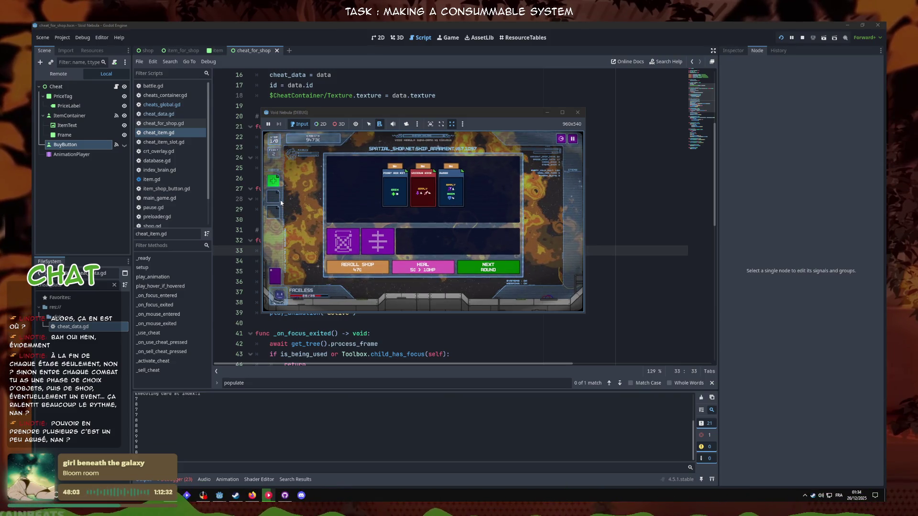
Step: Reroll the shop, use the second owned cheat, and return to line 29 of cheat_item.gd
click(373, 263)
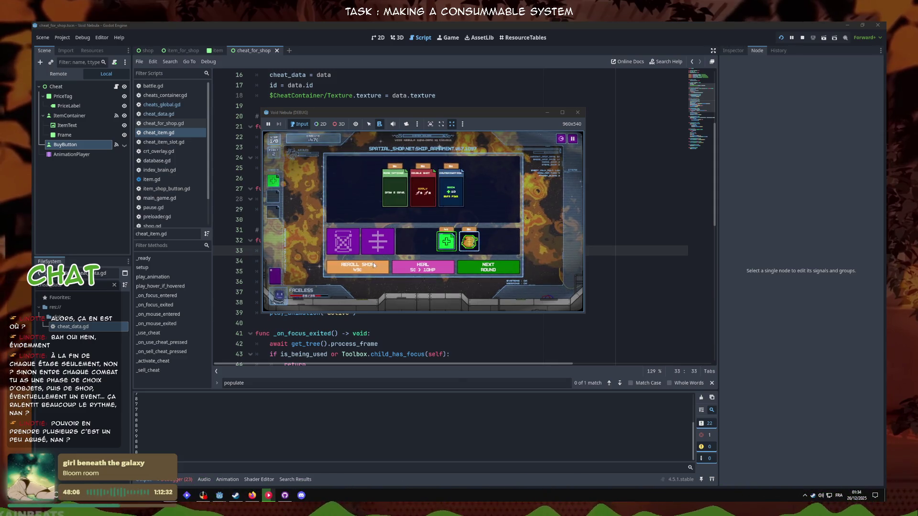
click(274, 191)
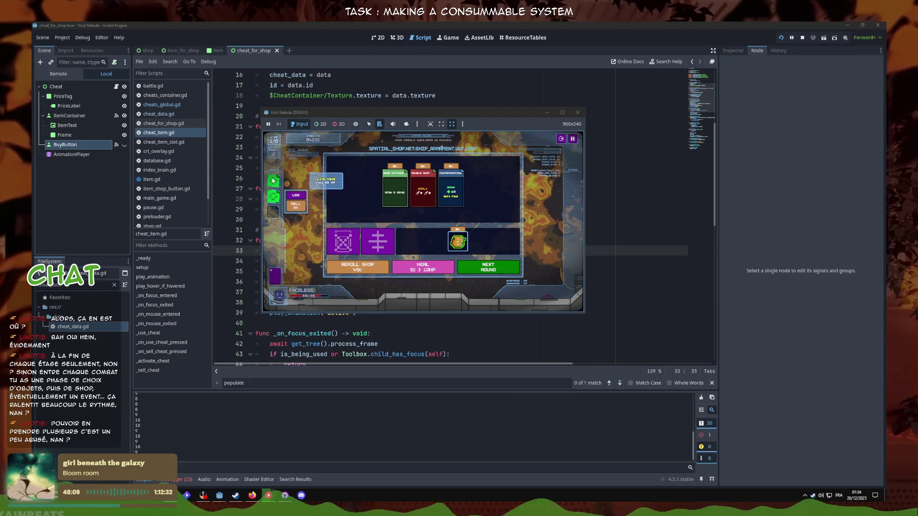
click(273, 196)
click(297, 209)
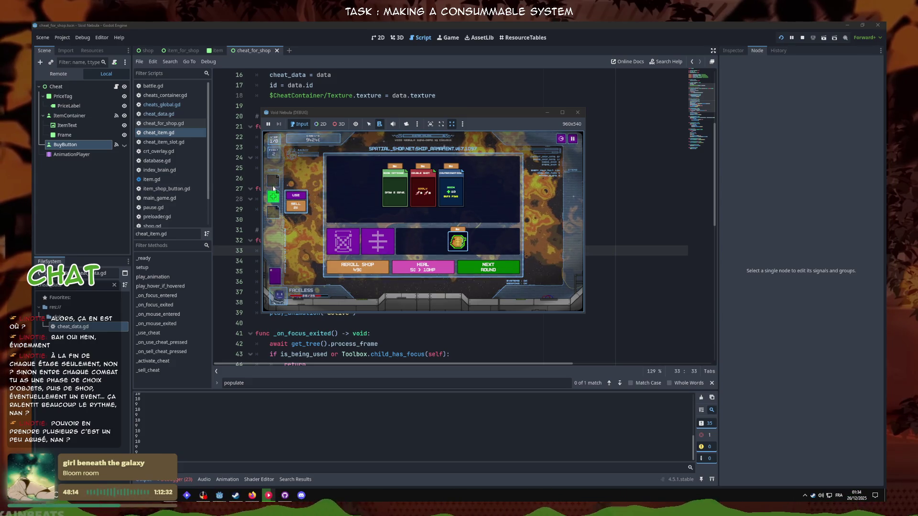
click(330, 69)
click(404, 218)
click(404, 210)
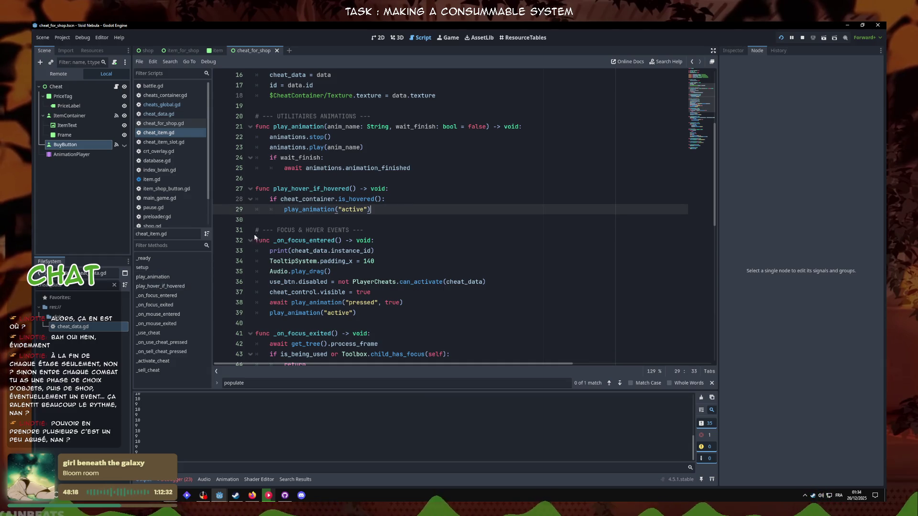
Step: Scroll down to _use_cheat and locate the remove_cheat call on line 69
scroll(360, 223, down, 1)
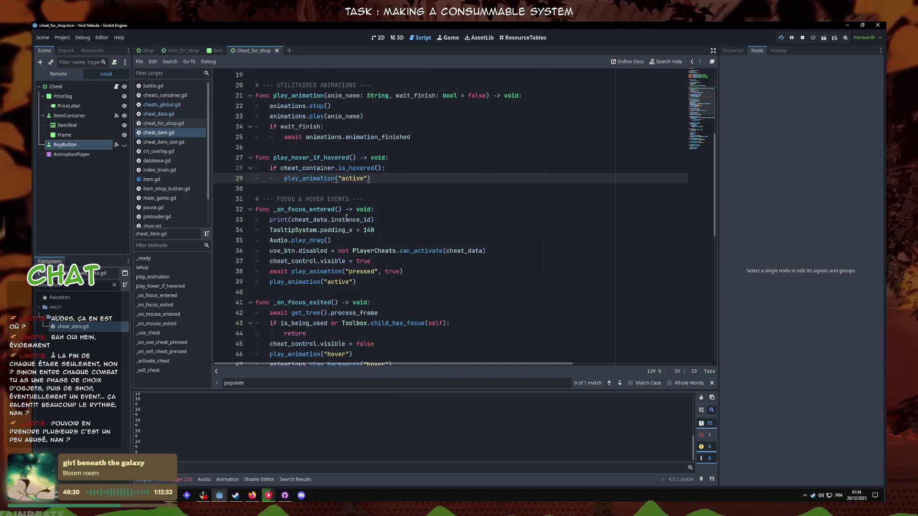
click(173, 135)
scroll(363, 238, down, 8)
scroll(363, 238, down, 4)
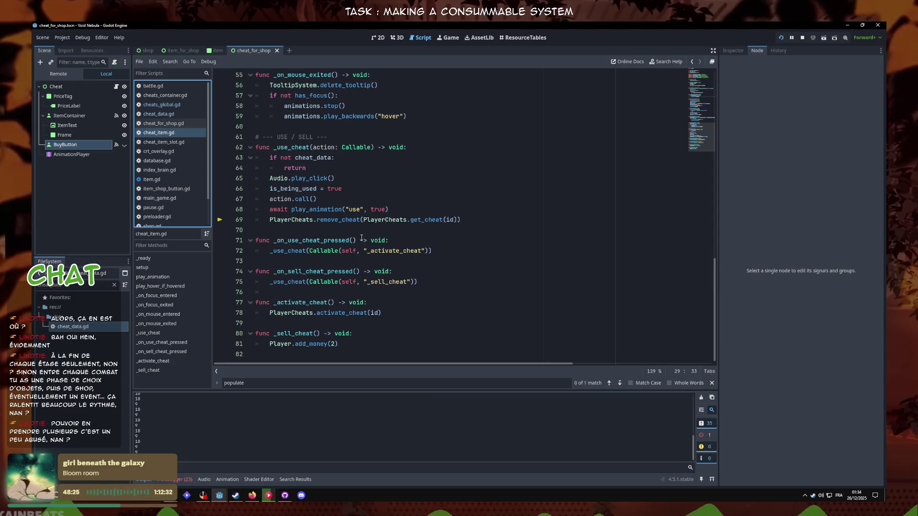
click(499, 224)
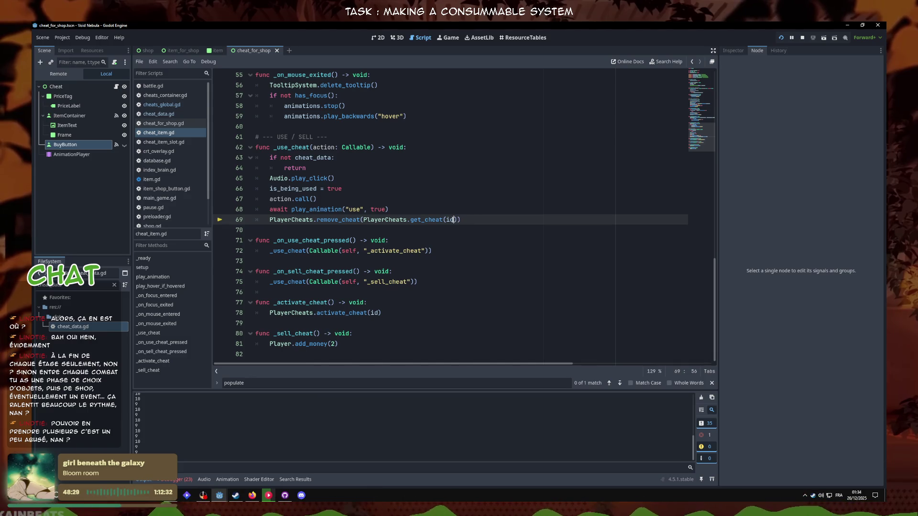
mouse_move(454, 220)
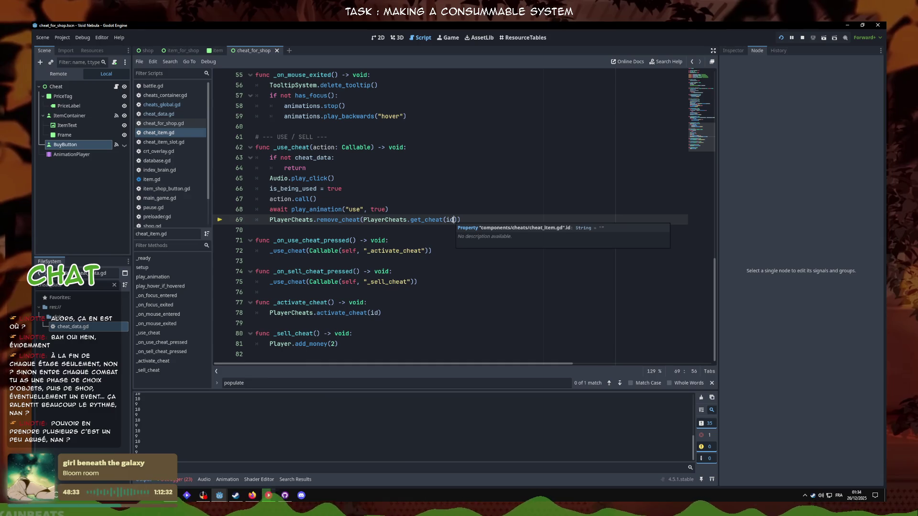
click(421, 250)
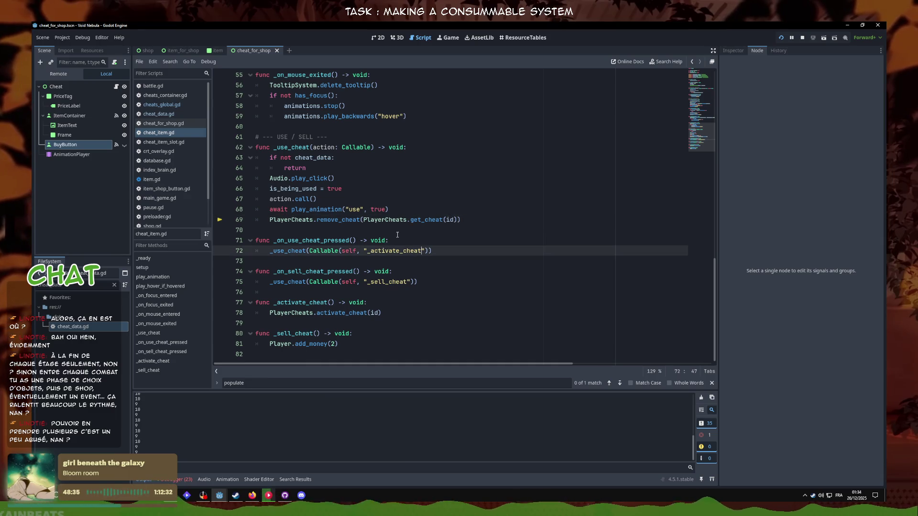
mouse_move(335, 218)
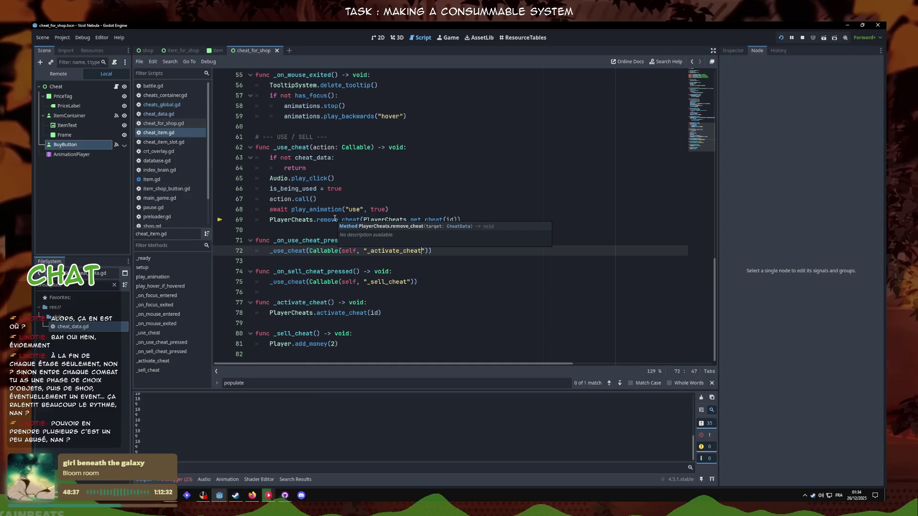
key(Up)
key(Up)
key(Up)
Step: Replace get_cheat(id) on line 69 with cheat_data, then run the project with F5
drag(457, 219, 363, 220)
key(BackSpace)
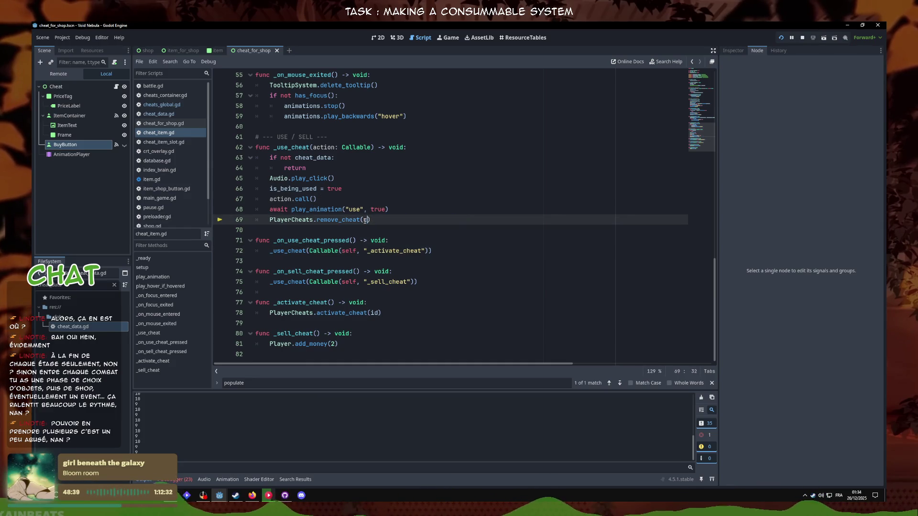
text(ch)
key(Down)
key(Down)
key(Return)
click(377, 271)
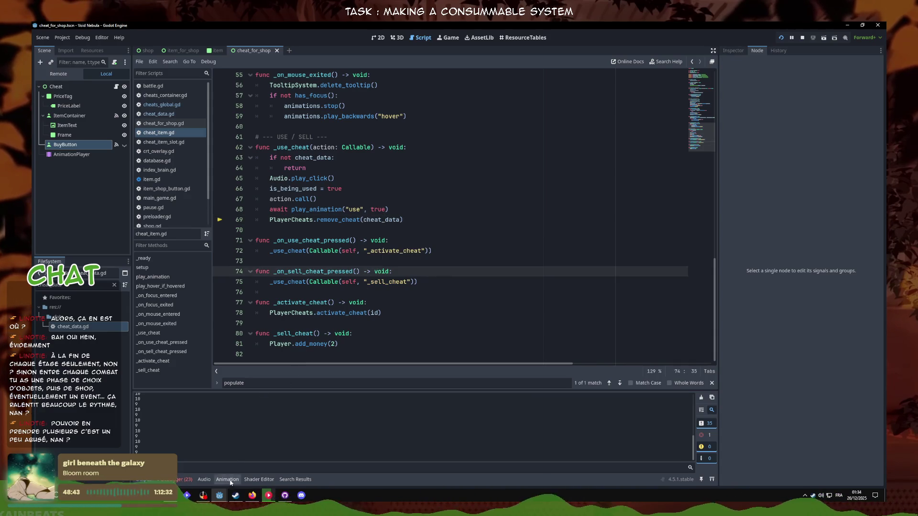
key(F5)
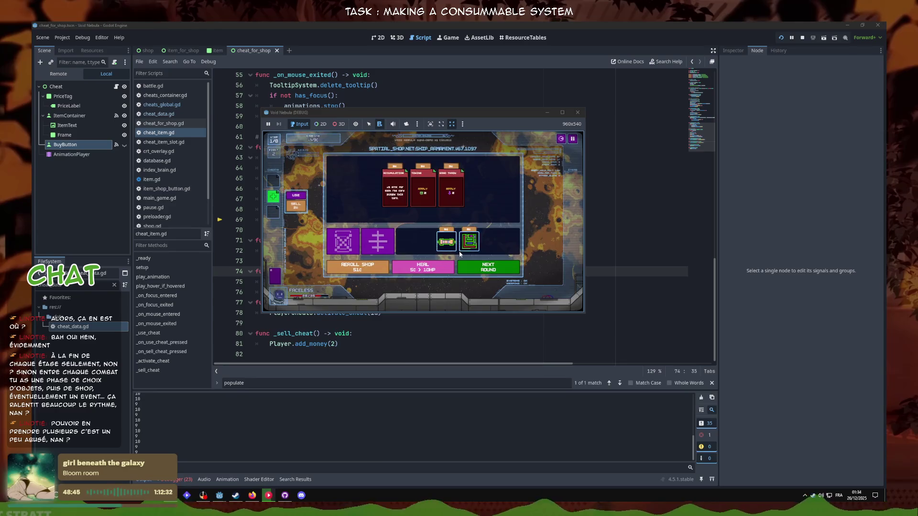
Step: Reroll the shop ten times, then buy both items in the bottom shop row
click(372, 268)
click(372, 268)
click(372, 269)
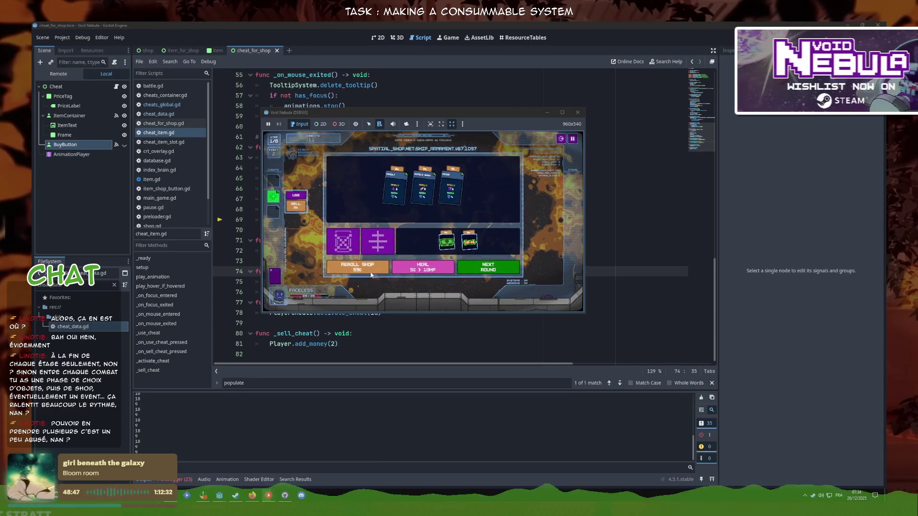
click(372, 269)
click(373, 269)
click(372, 269)
click(371, 269)
click(371, 268)
click(371, 268)
click(371, 267)
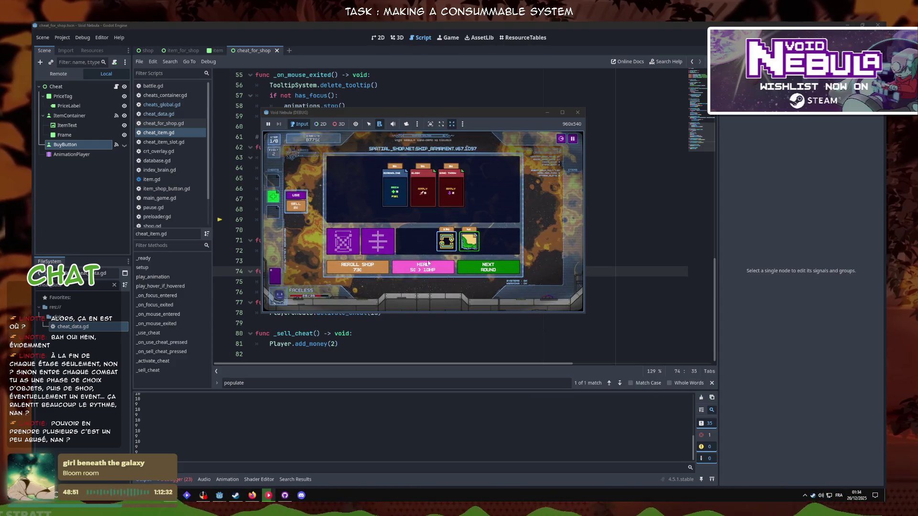
click(446, 242)
click(470, 242)
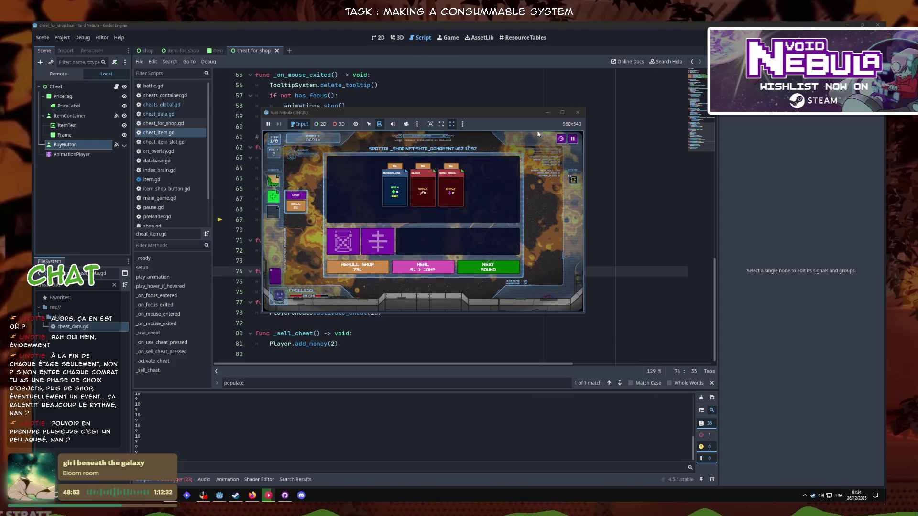